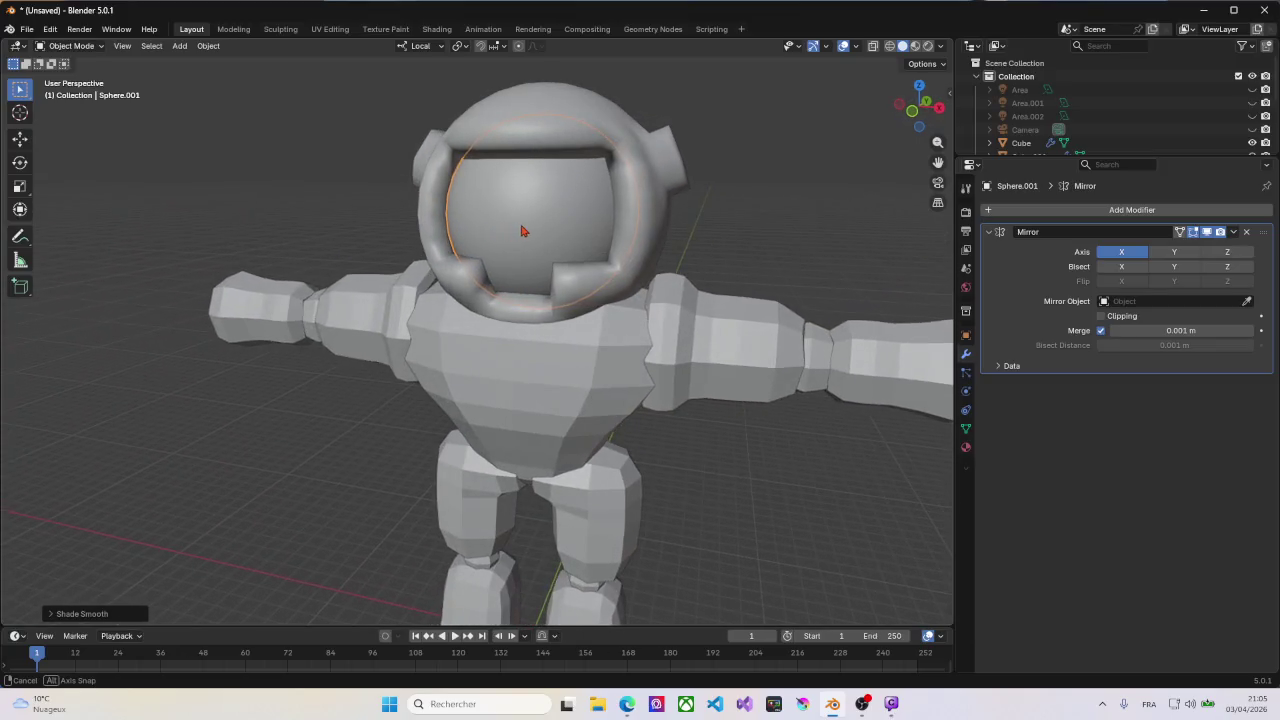
Step: Select the torso and preview it at subdivision level 2 with On Cage in Edit Mode
scroll(540, 297, down, 3)
scroll(531, 310, up, 5)
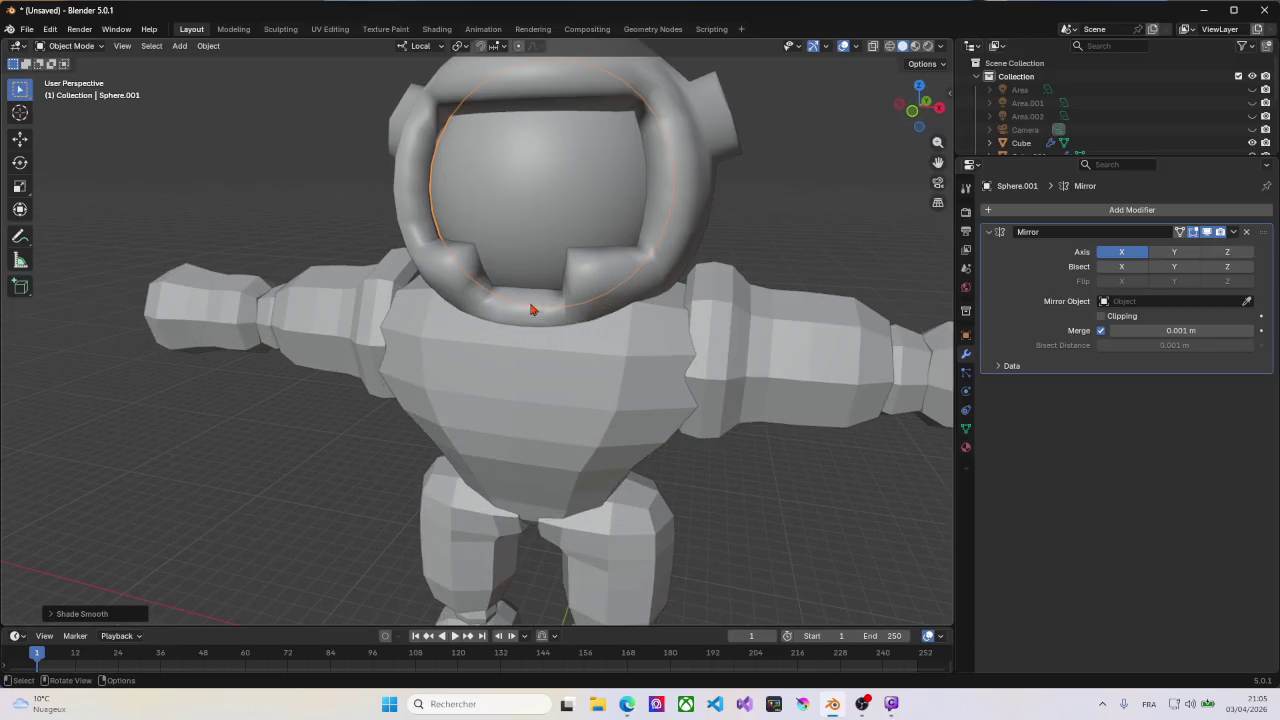
click(533, 359)
key(Tab)
mouse_move(571, 349)
middle_down()
mouse_move(541, 330)
mouse_move(1010, 270)
middle_up()
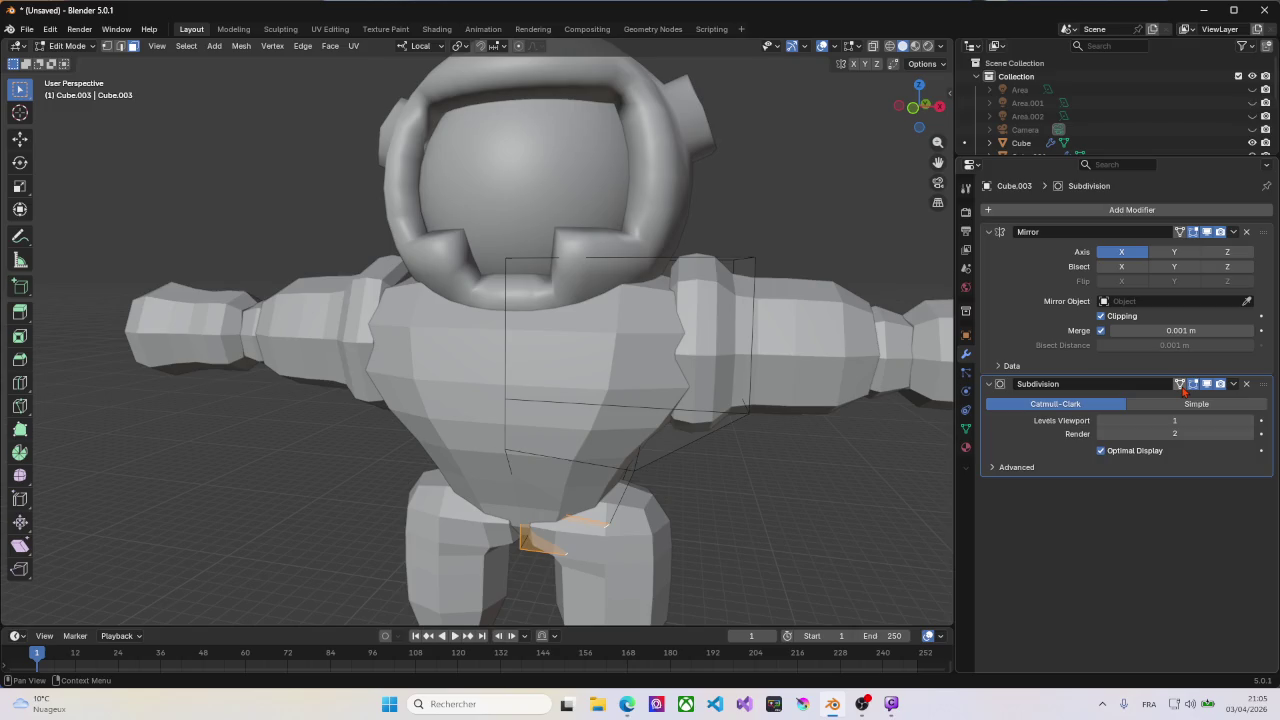
click(1247, 420)
click(1180, 384)
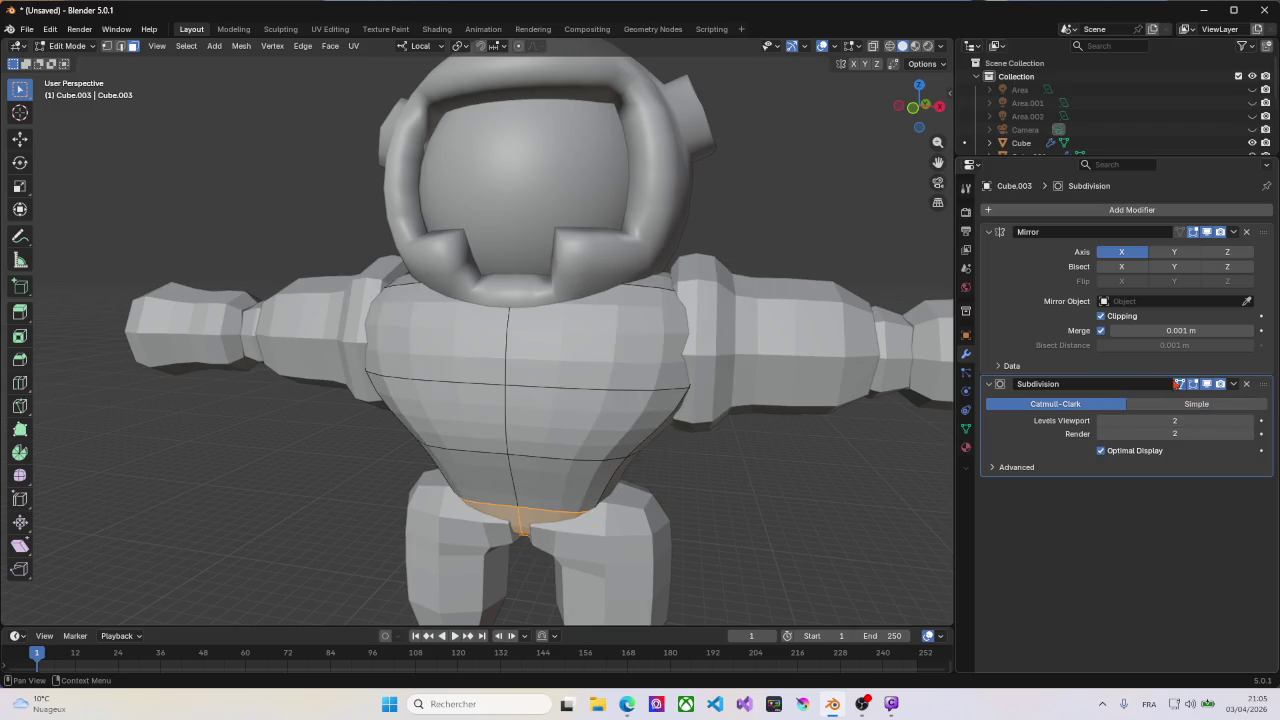
mouse_move(600, 330)
middle_down()
mouse_move(552, 317)
mouse_move(585, 320)
middle_up()
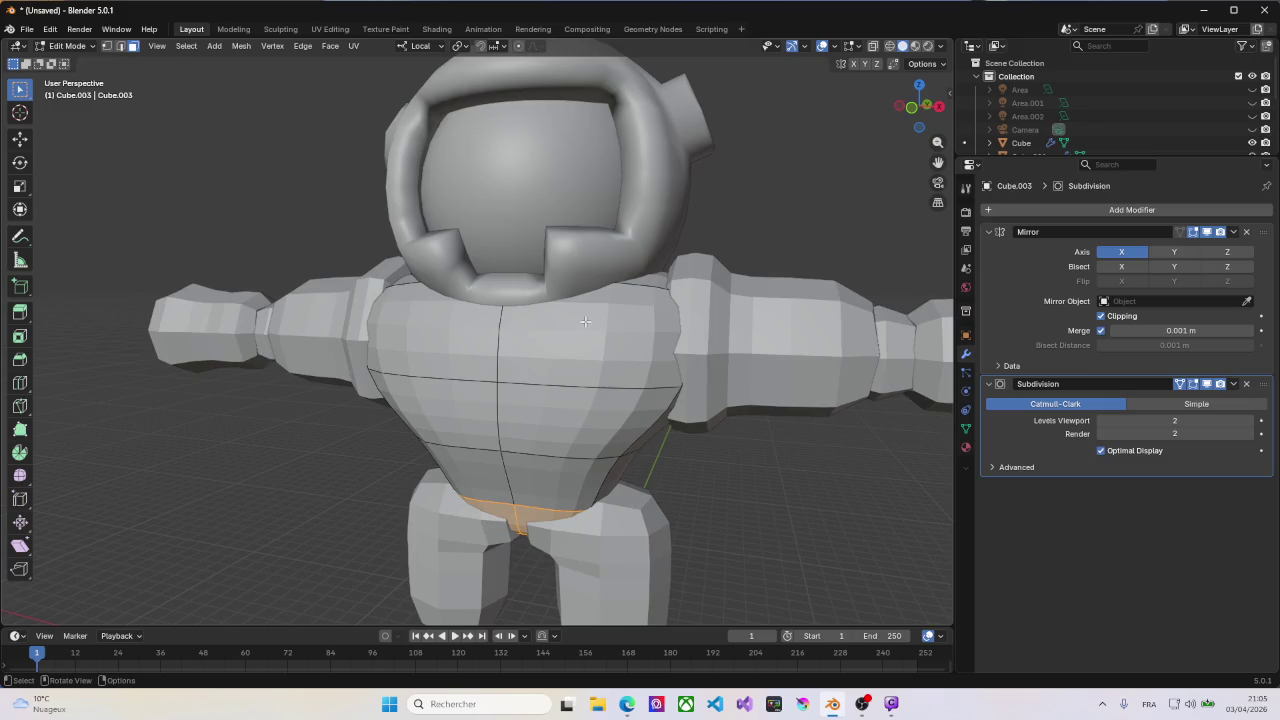
Step: Add a centred edge loop across the upper chest, then begin a knife cut below it
key(ctrl+r)
click(497, 335)
right_click(497, 335)
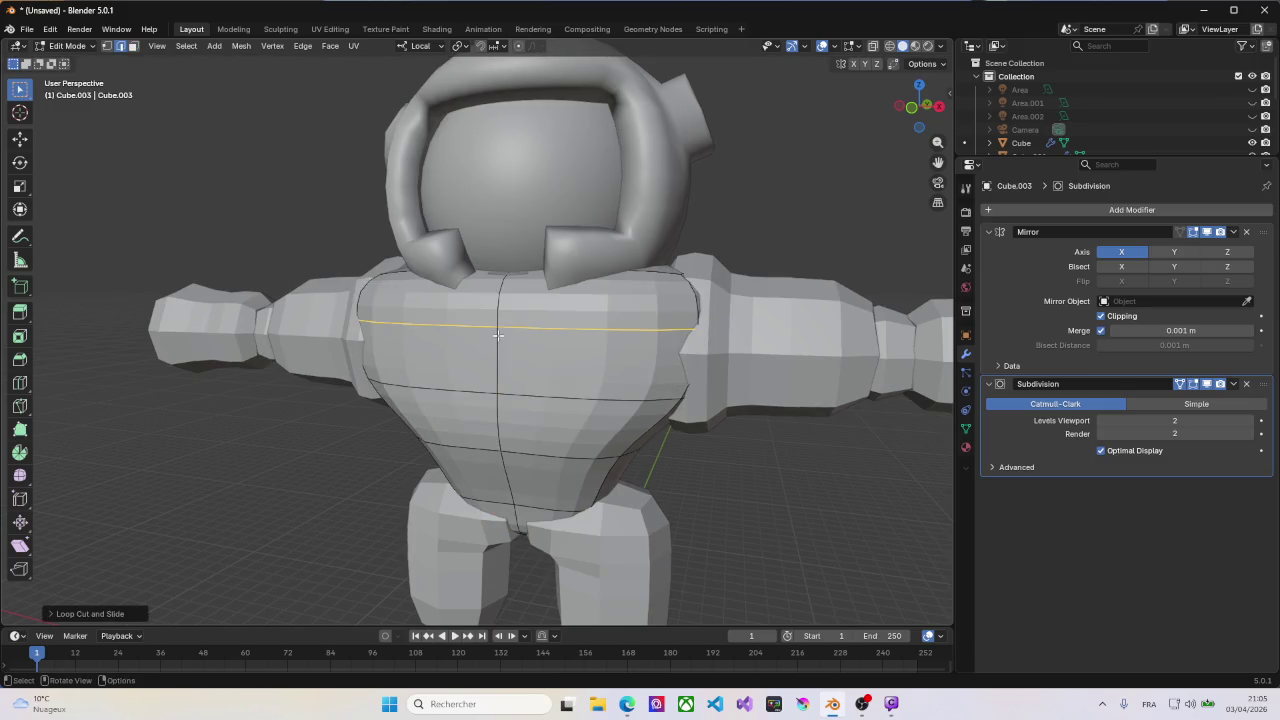
middle_drag(497, 335, 612, 333)
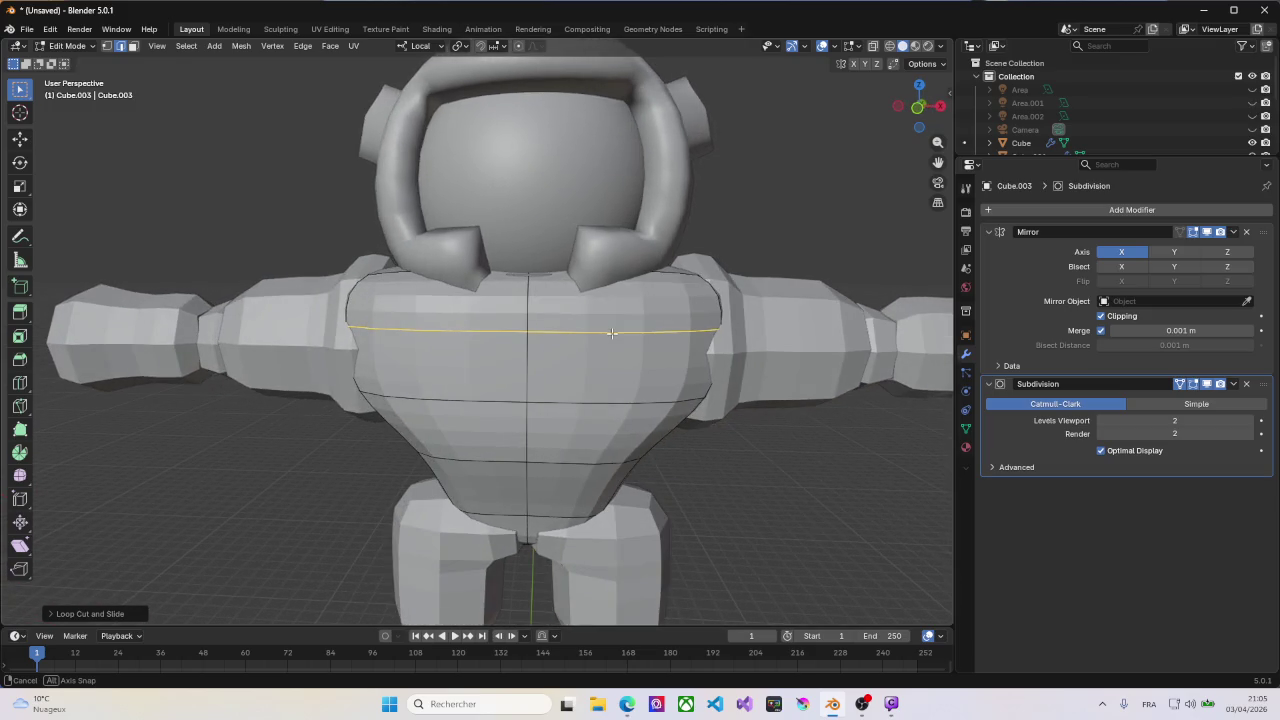
key(k)
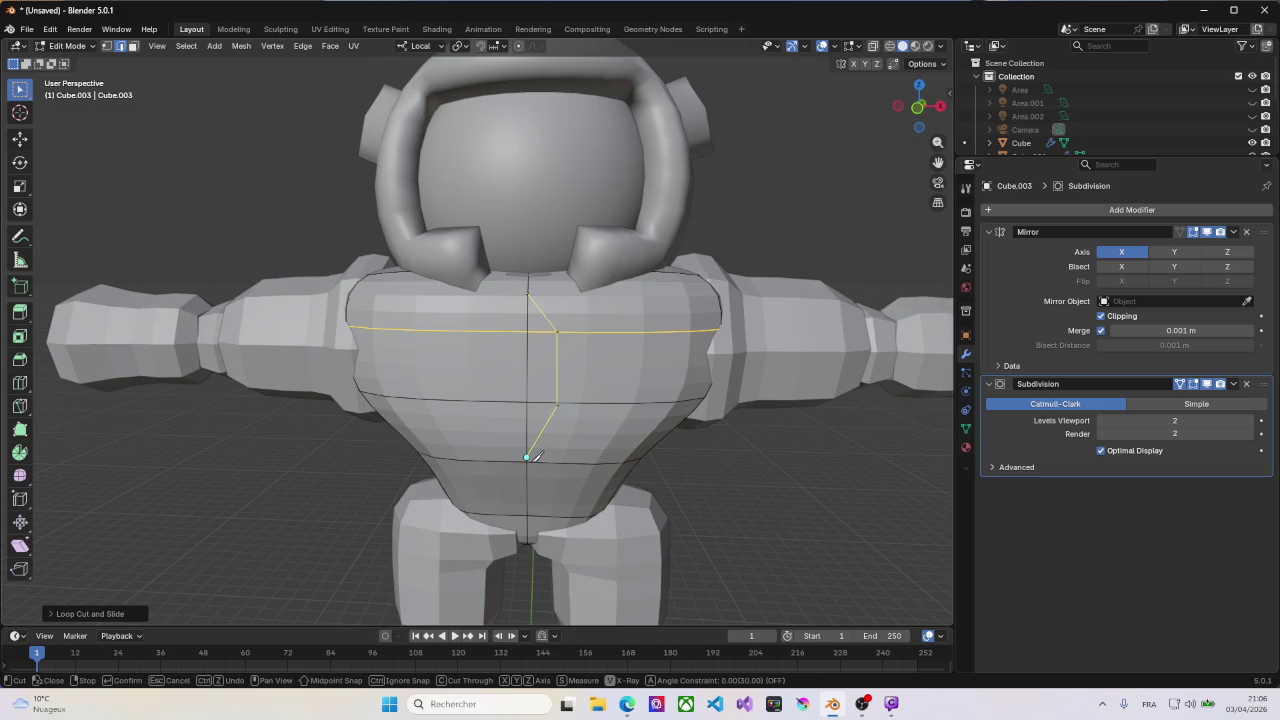
Step: Close the knife cut into a chest loop and raise its top vertex to the neckline
click(528, 457)
key(Return)
mouse_move(552, 362)
middle_down()
mouse_move(520, 359)
mouse_move(551, 327)
middle_up()
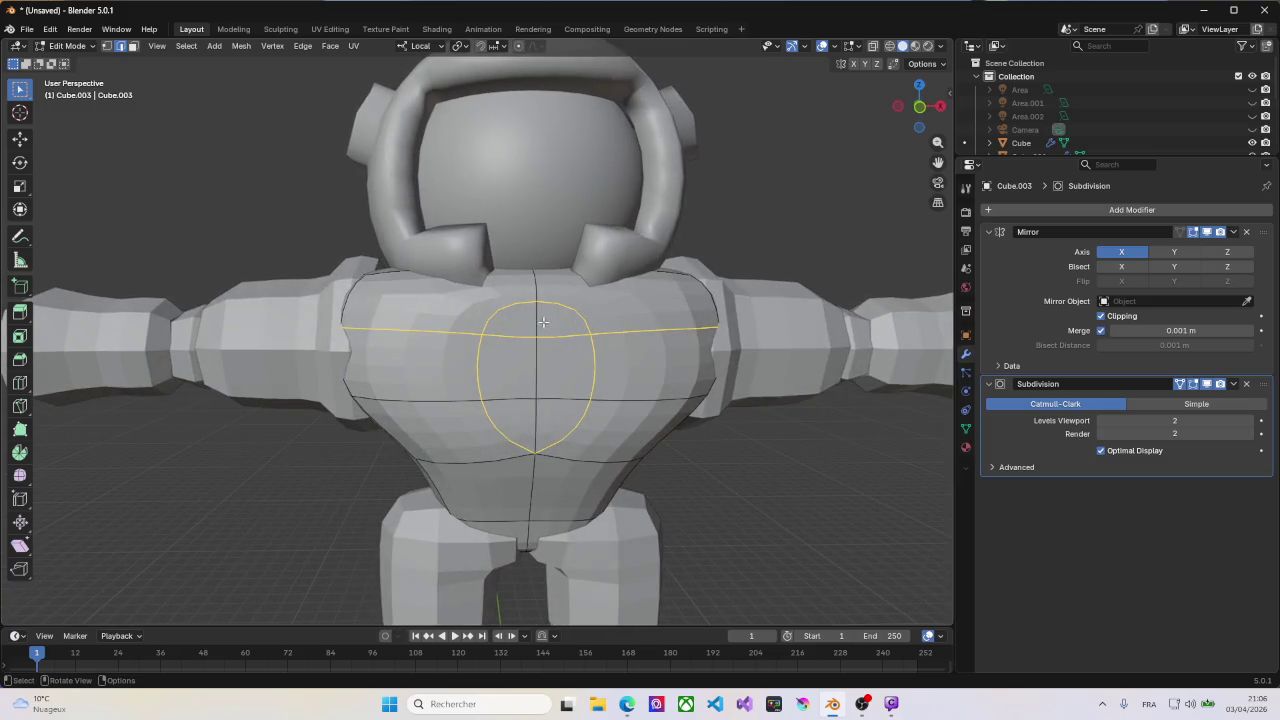
key(1)
click(537, 302)
key(g)
key(z)
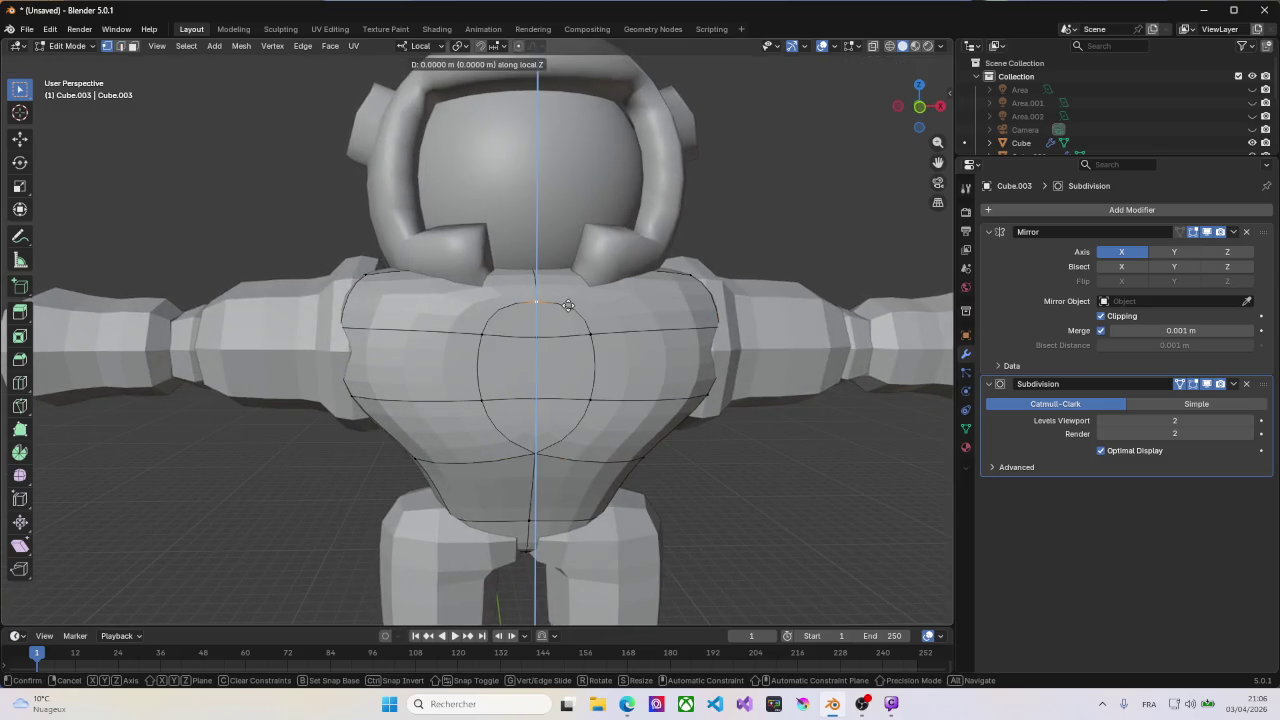
click(558, 191)
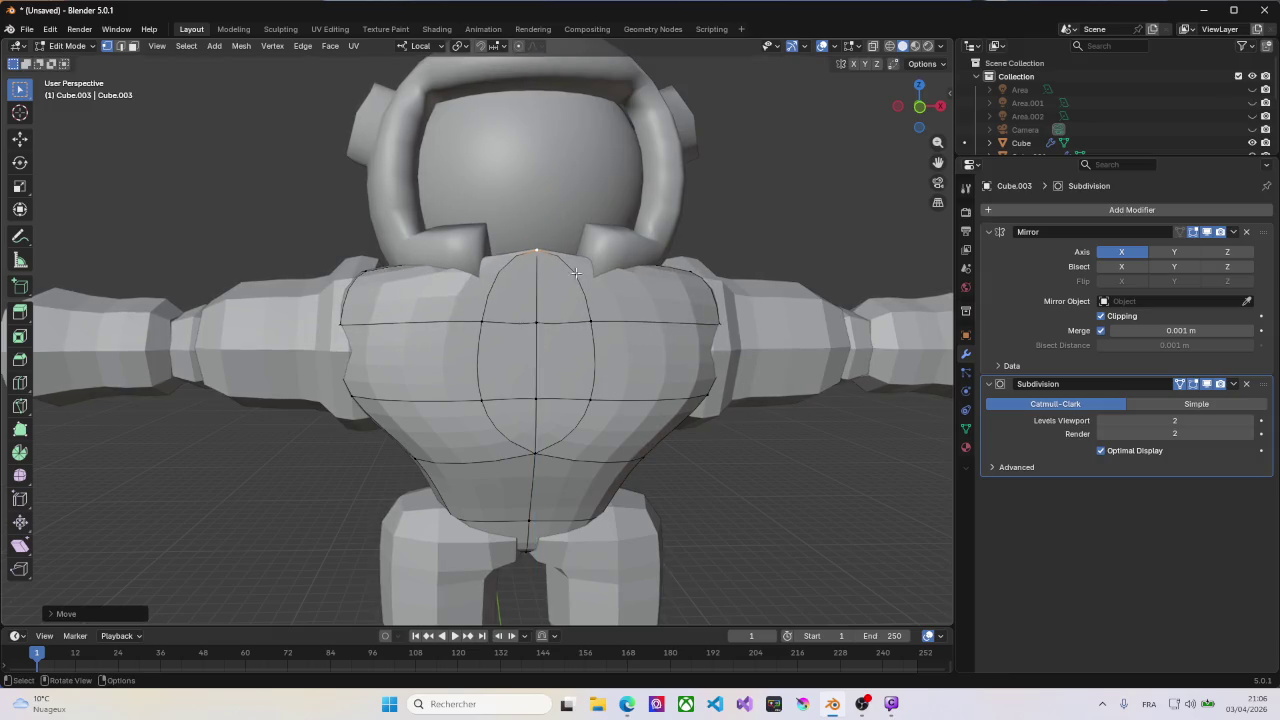
middle_drag(558, 191, 819, 374)
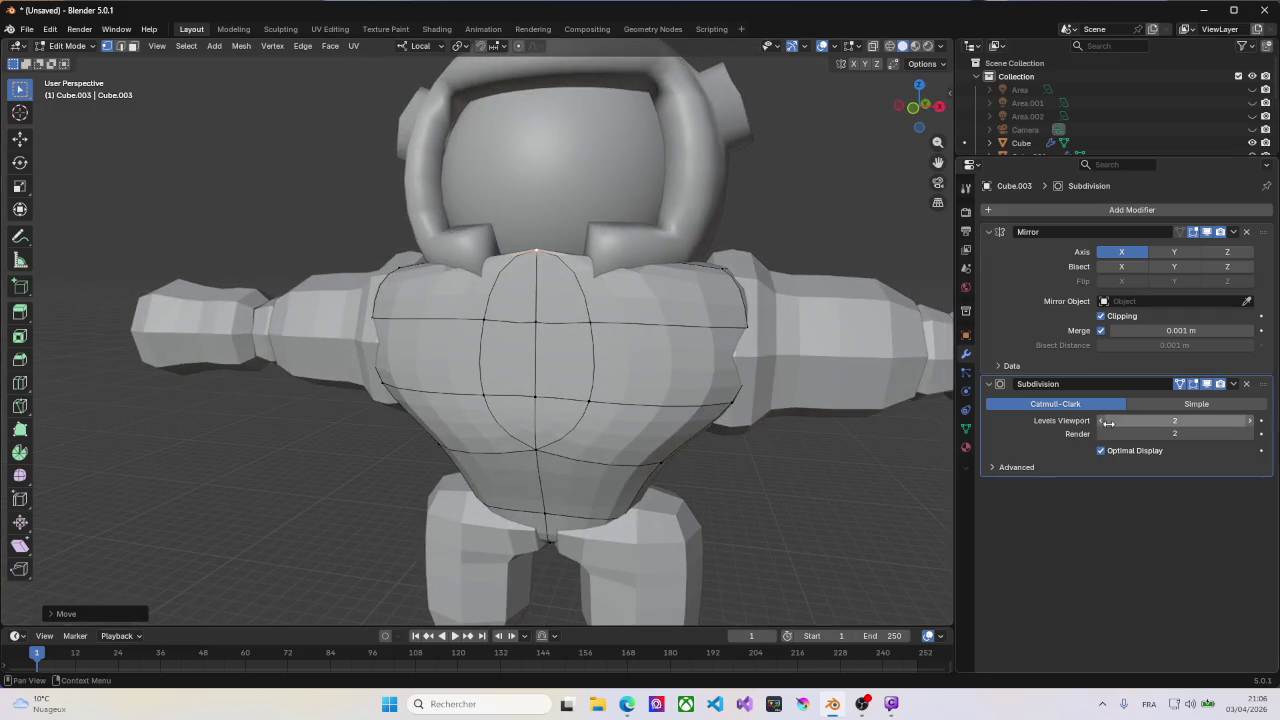
Step: Lower the torso's subdivision preview to level 1 and select a chest edge loop
click(1101, 421)
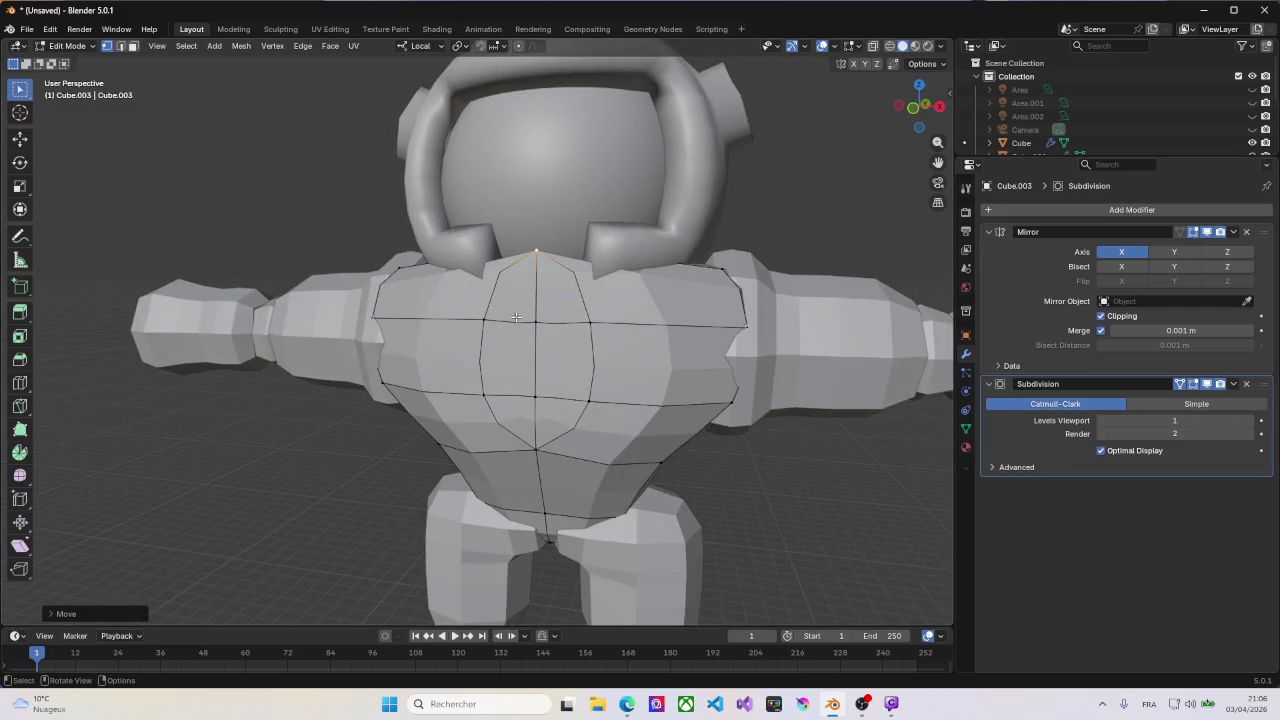
middle_drag(516, 318, 530, 336)
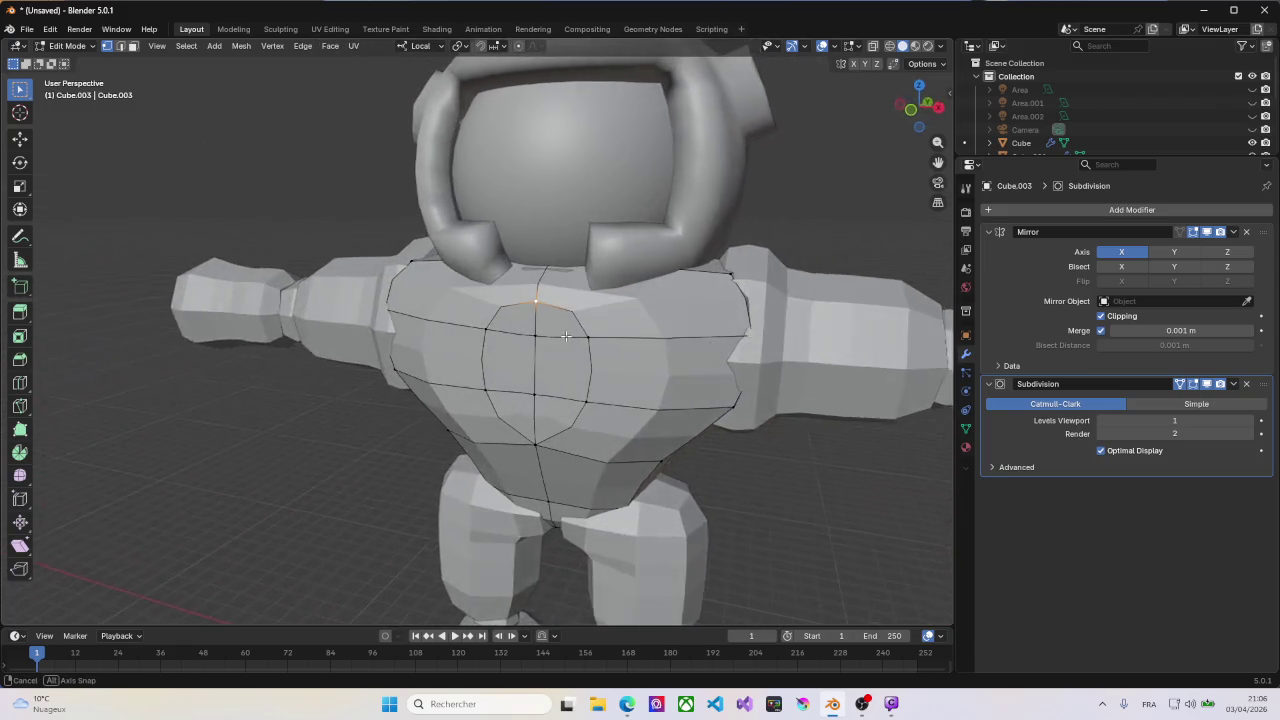
key(2)
alt+click(581, 335)
Step: Add a new cube and raise it along Z to chest height in front view
key(Tab)
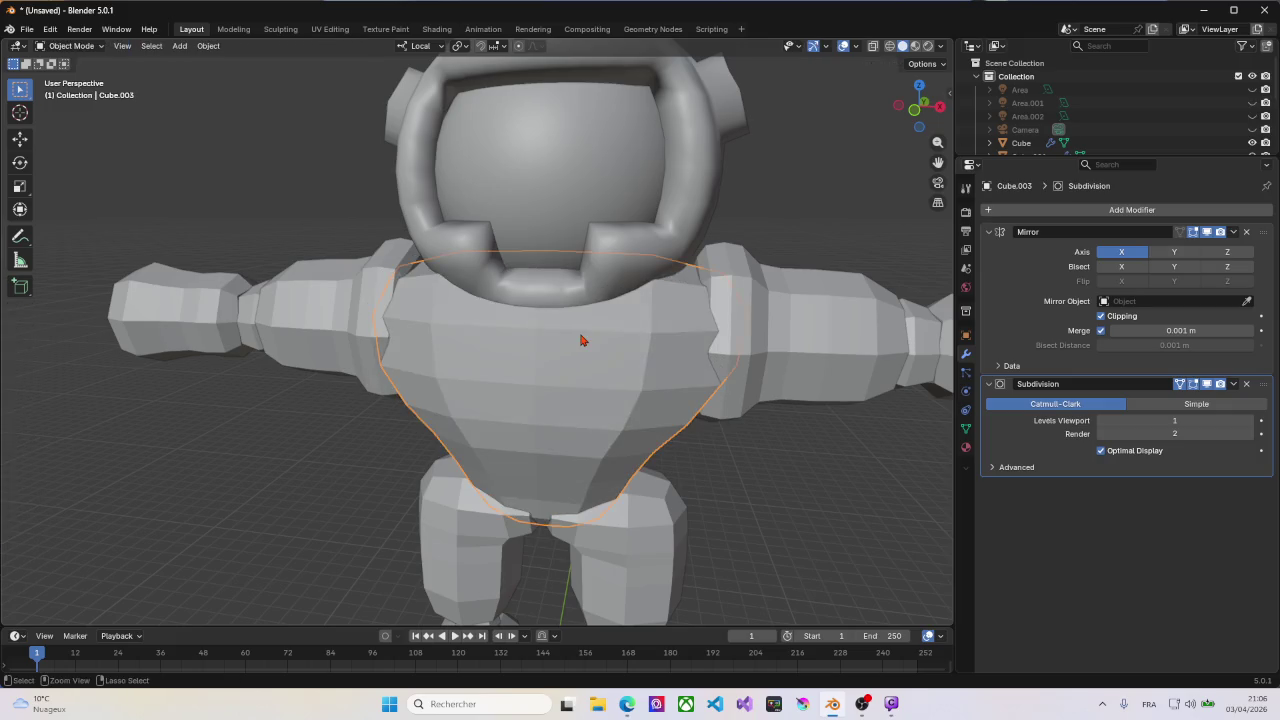
key(Tab)
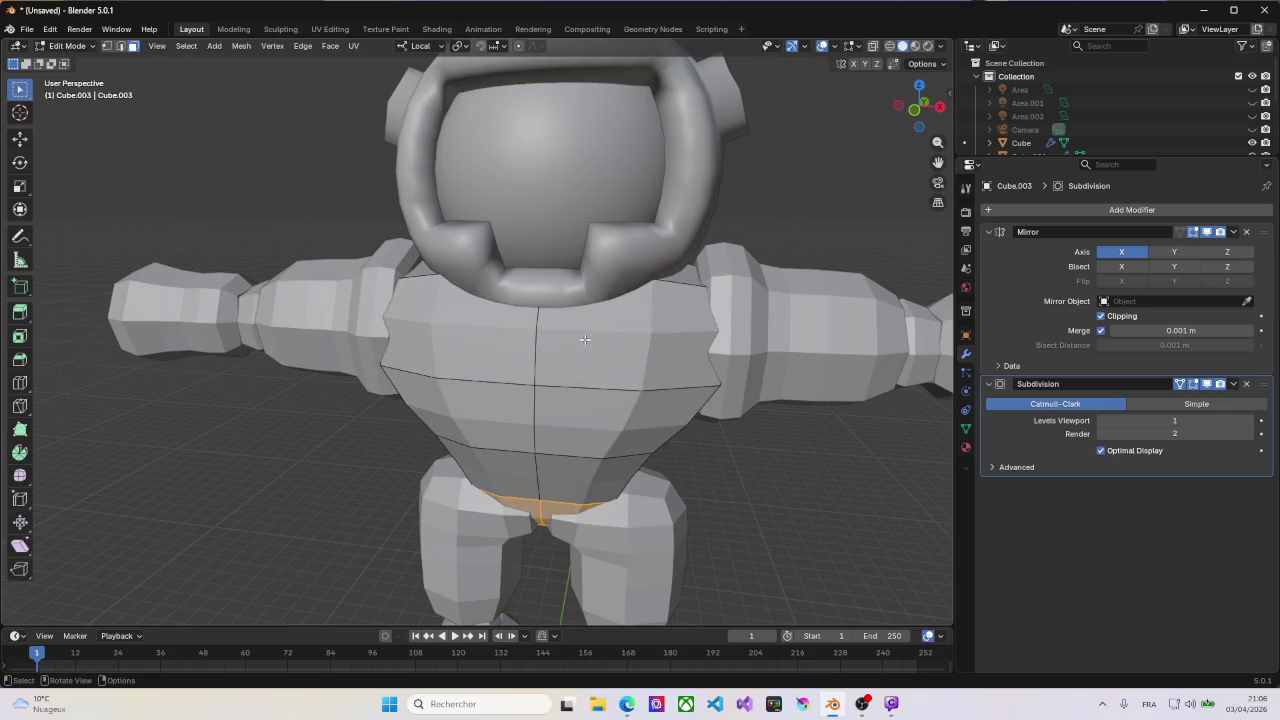
key(Tab)
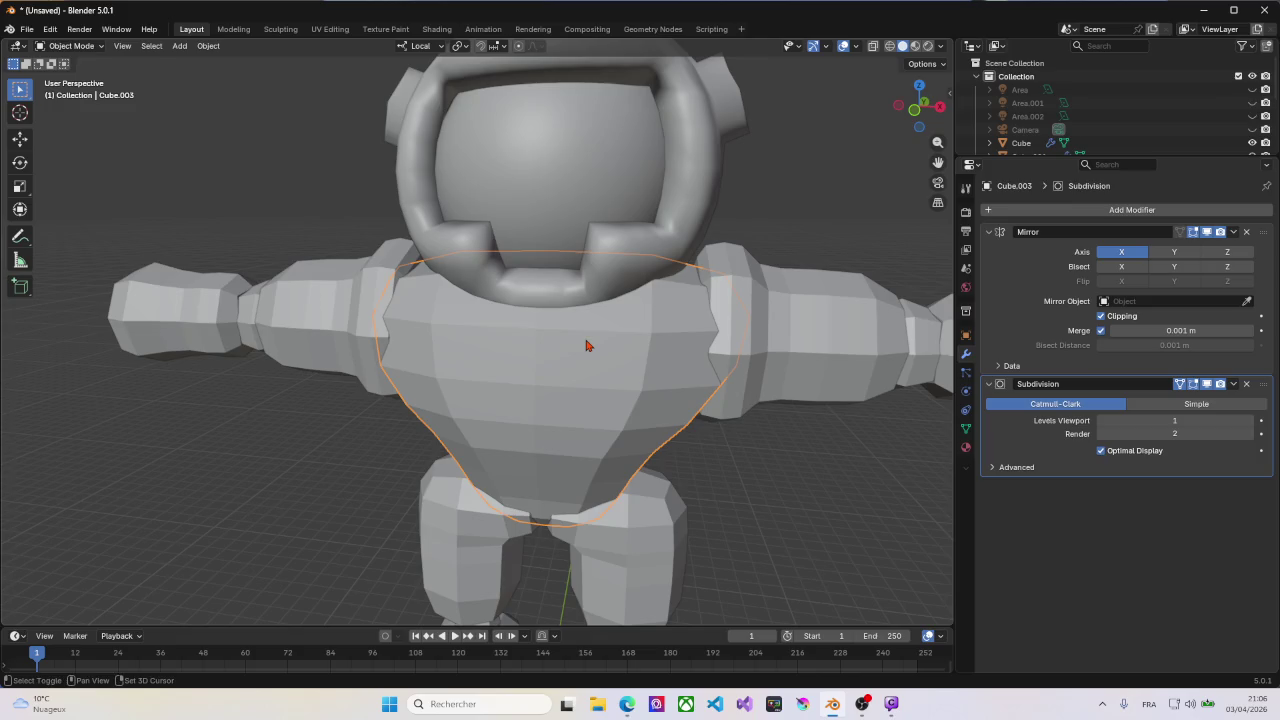
key(shift+a)
click(642, 357)
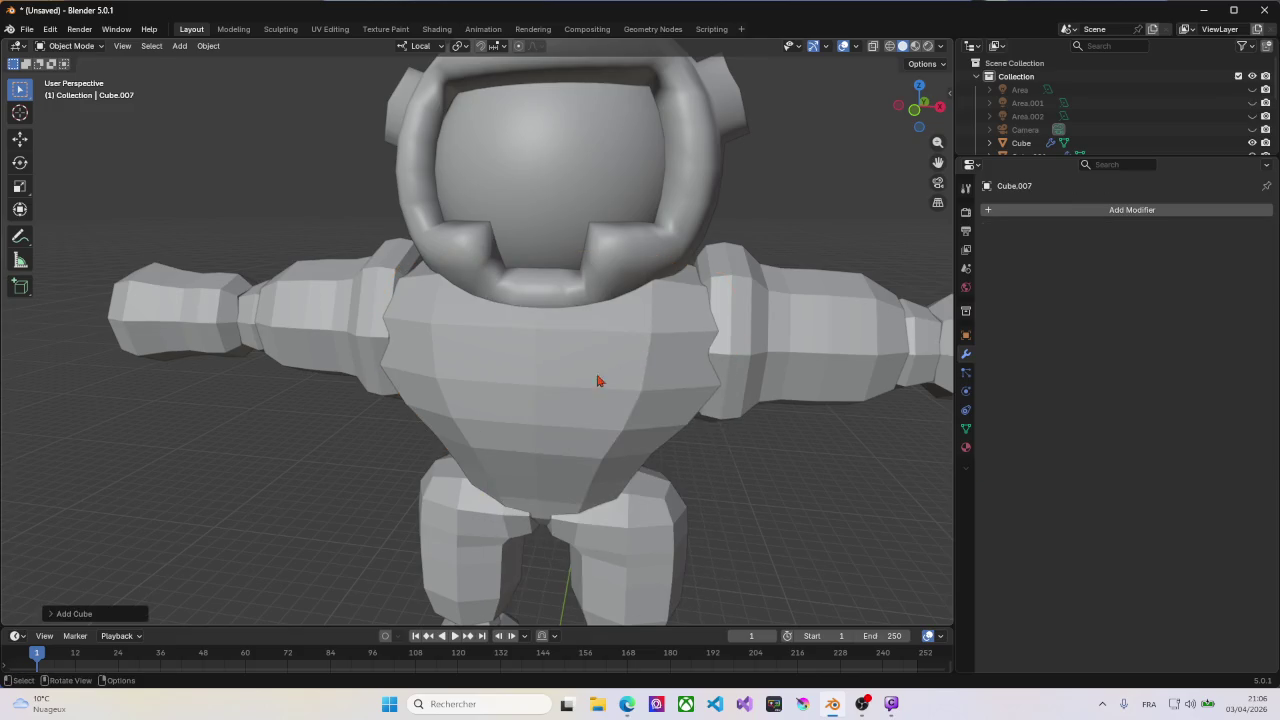
key(Tab)
key(KP_1)
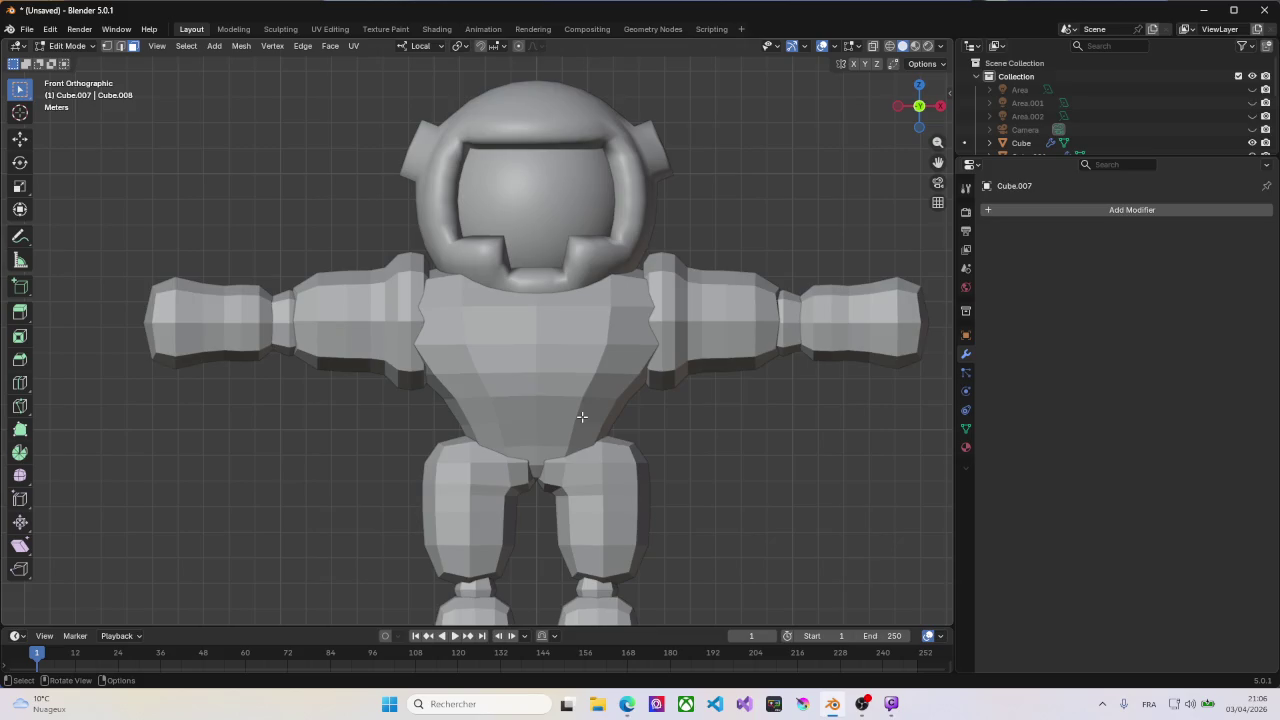
key(g)
key(z)
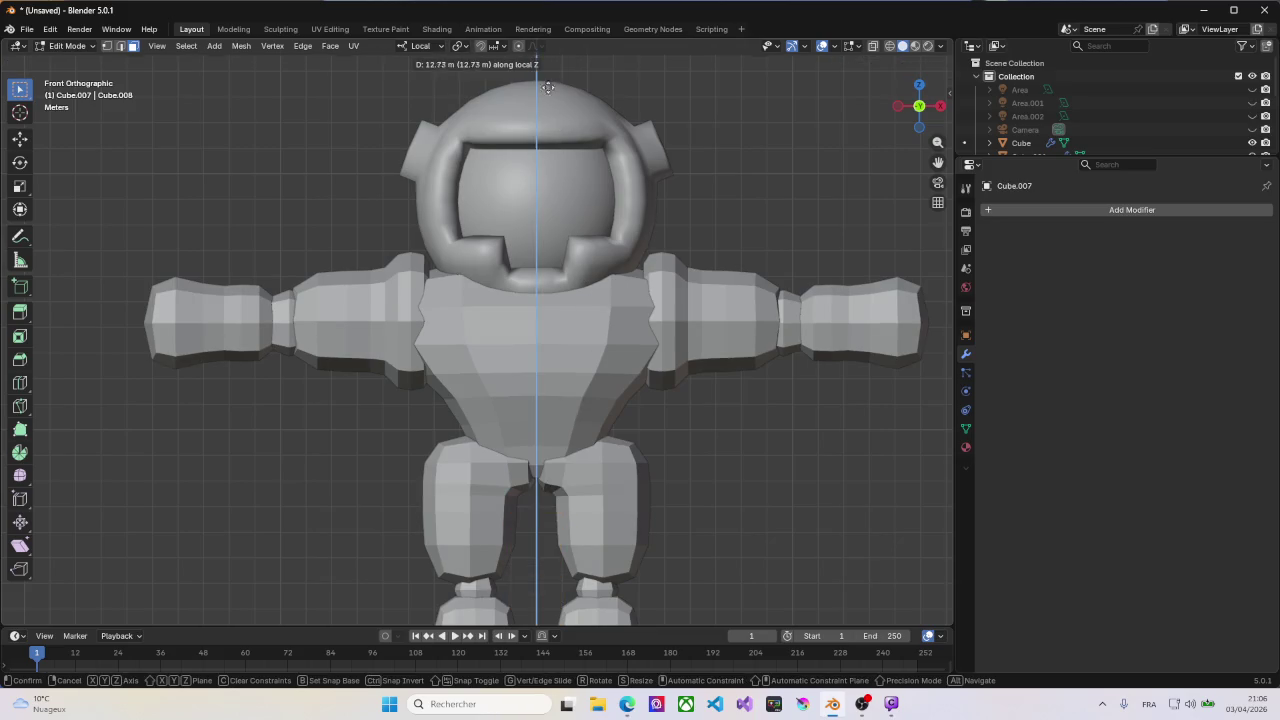
click(551, 599)
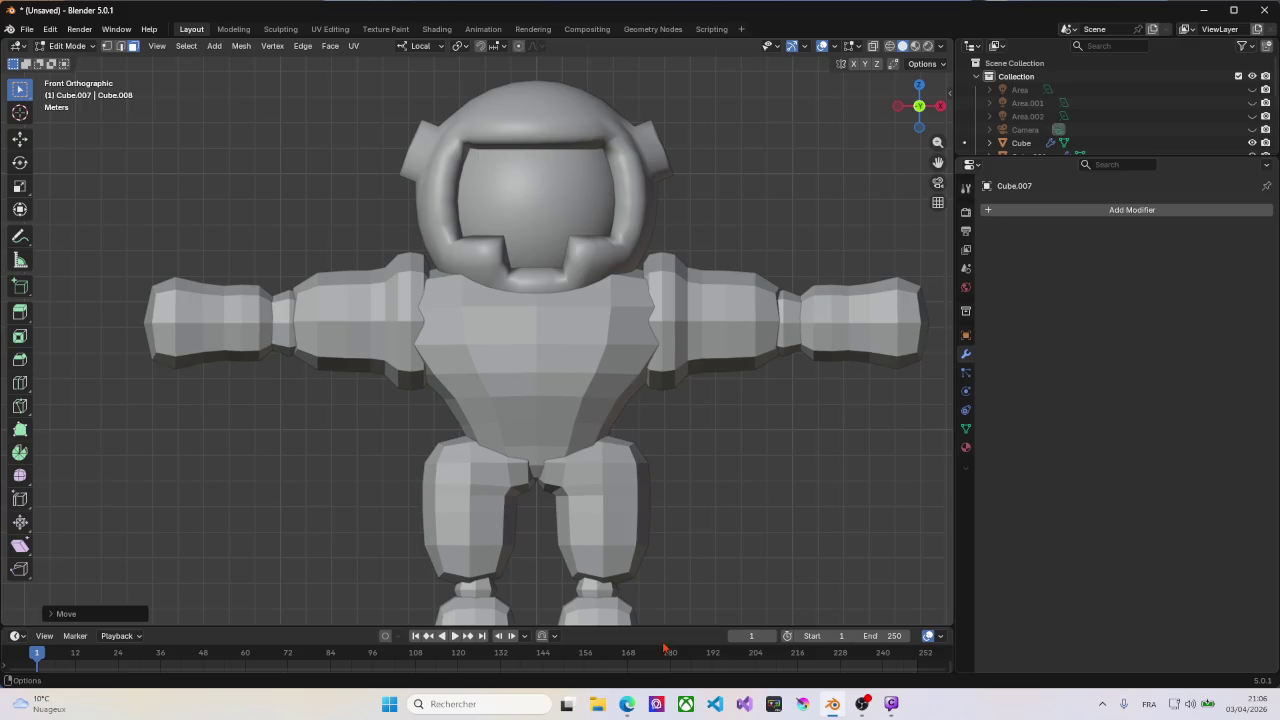
Step: From a side view, start a front-to-back move of the cube, then cancel it
middle_drag(732, 403, 586, 403)
key(g)
key(y)
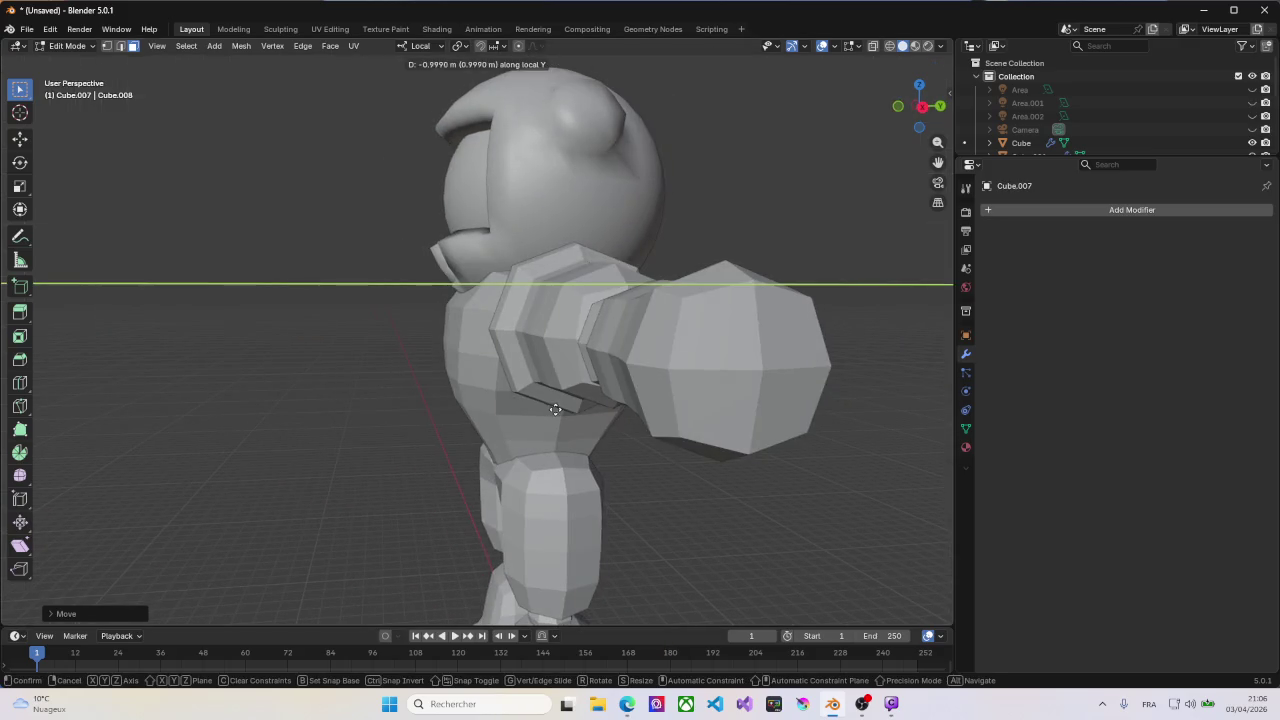
key(Escape)
Step: Move the cube vertically into place in front of the chest
key(g)
key(z)
key(z)
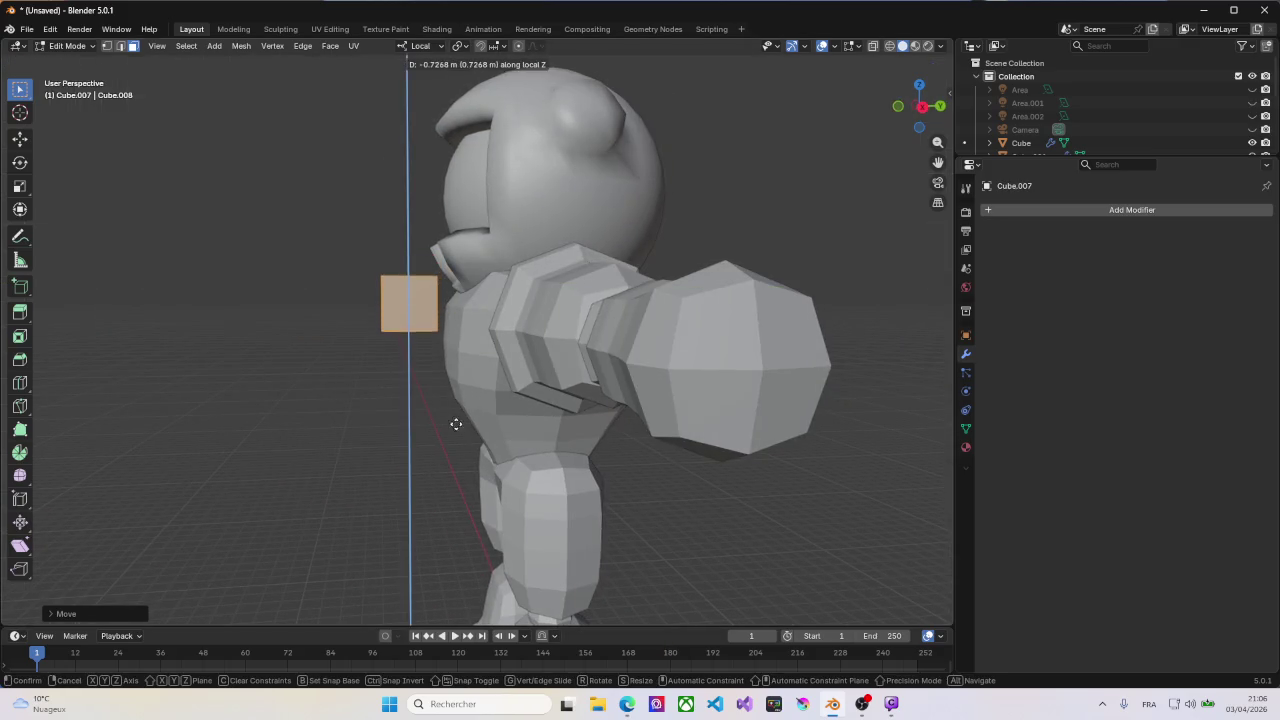
click(451, 458)
middle_drag(286, 371, 414, 344)
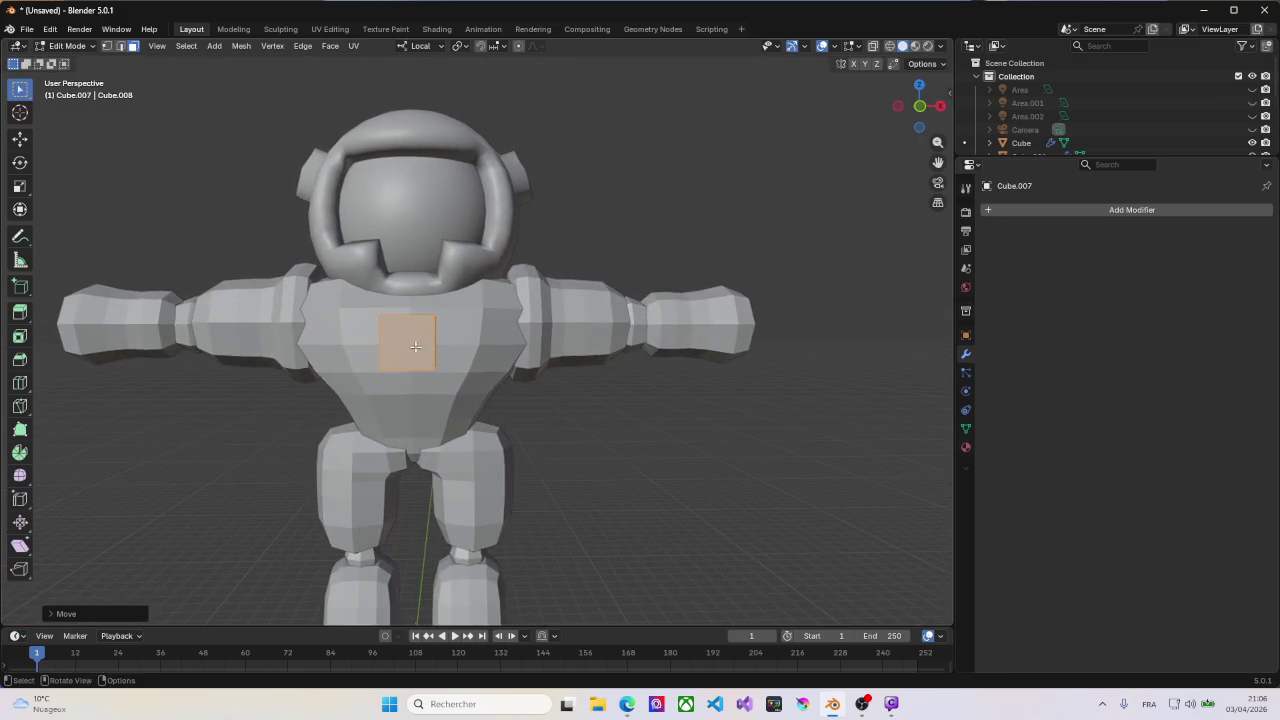
Step: Add centred horizontal and vertical loop cuts across the cube
key(ctrl+r)
click(413, 344)
right_click(413, 344)
key(ctrl+r)
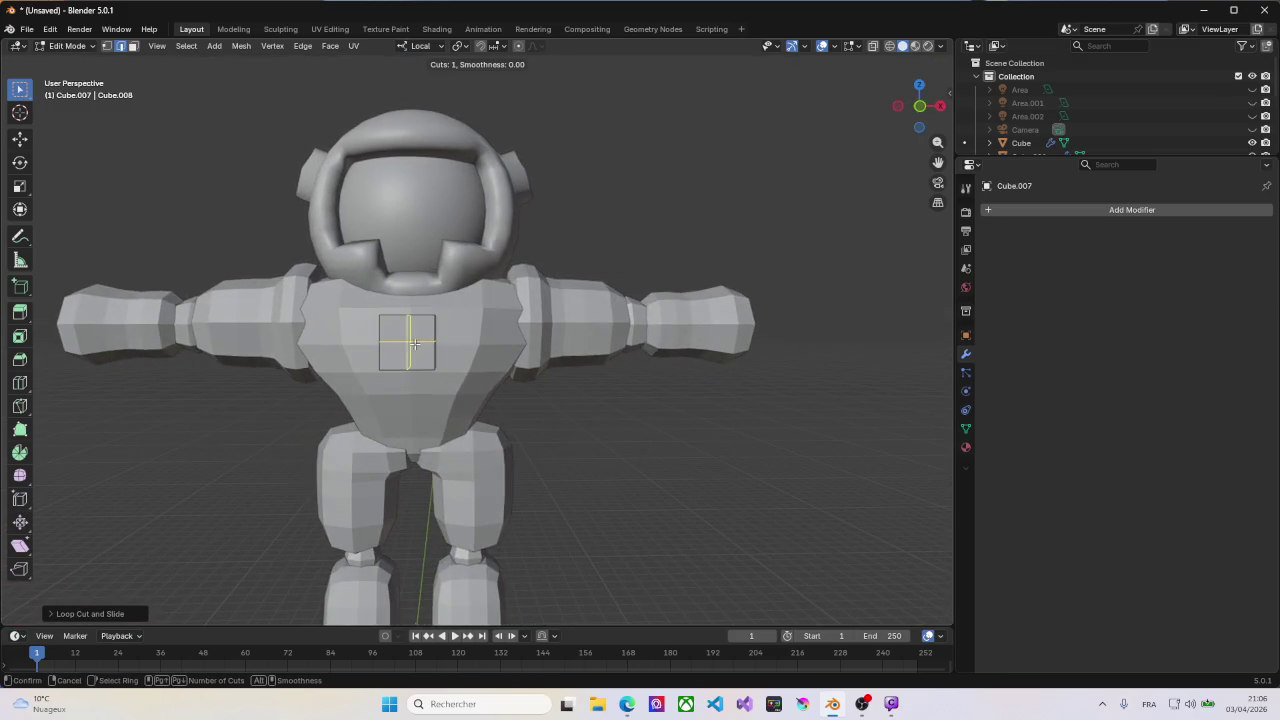
click(414, 343)
right_click(414, 343)
key(KP_1)
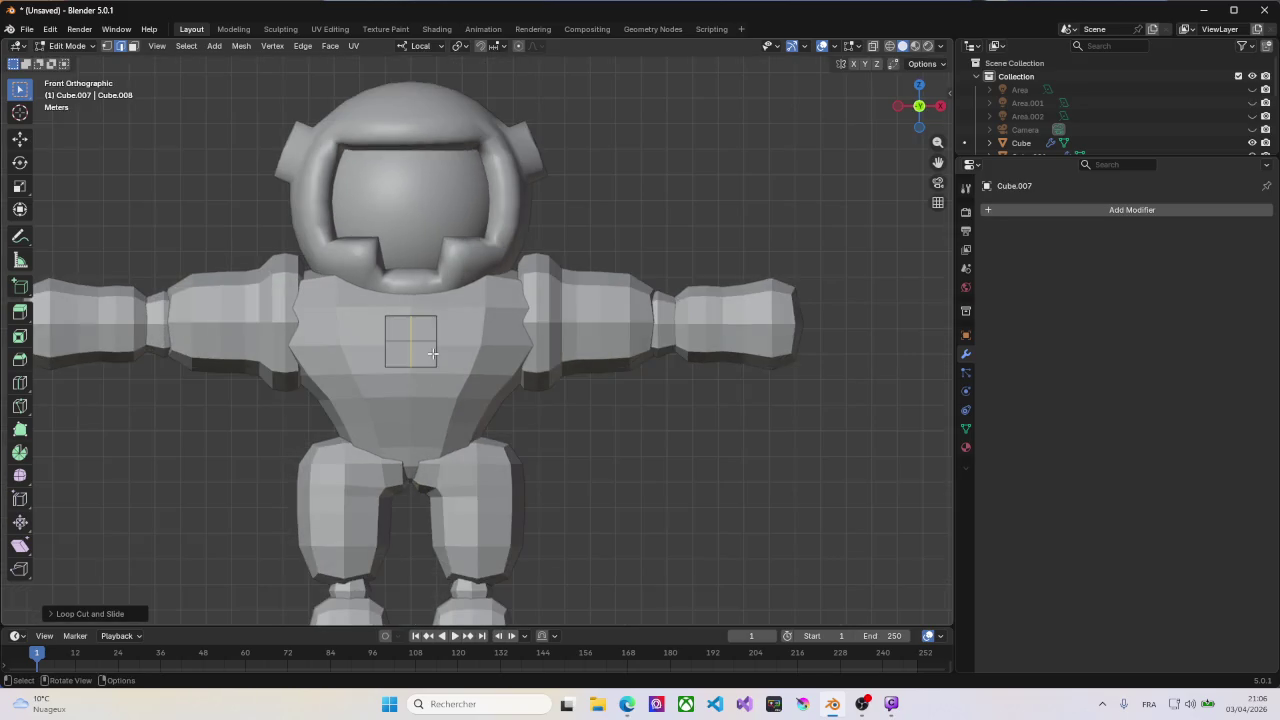
Step: Widen the cube's horizontal middle loop along X into a hexagon-shaped front
scroll(431, 353, up, 5)
alt+click(410, 321)
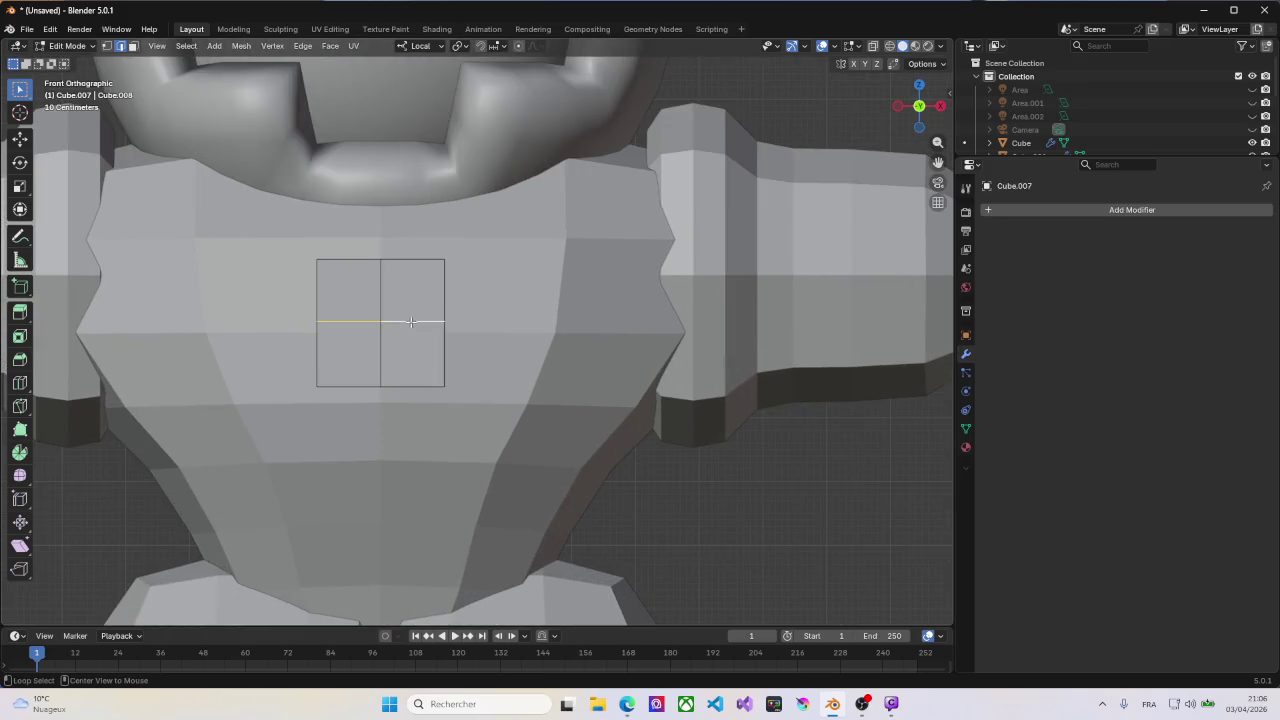
key(s)
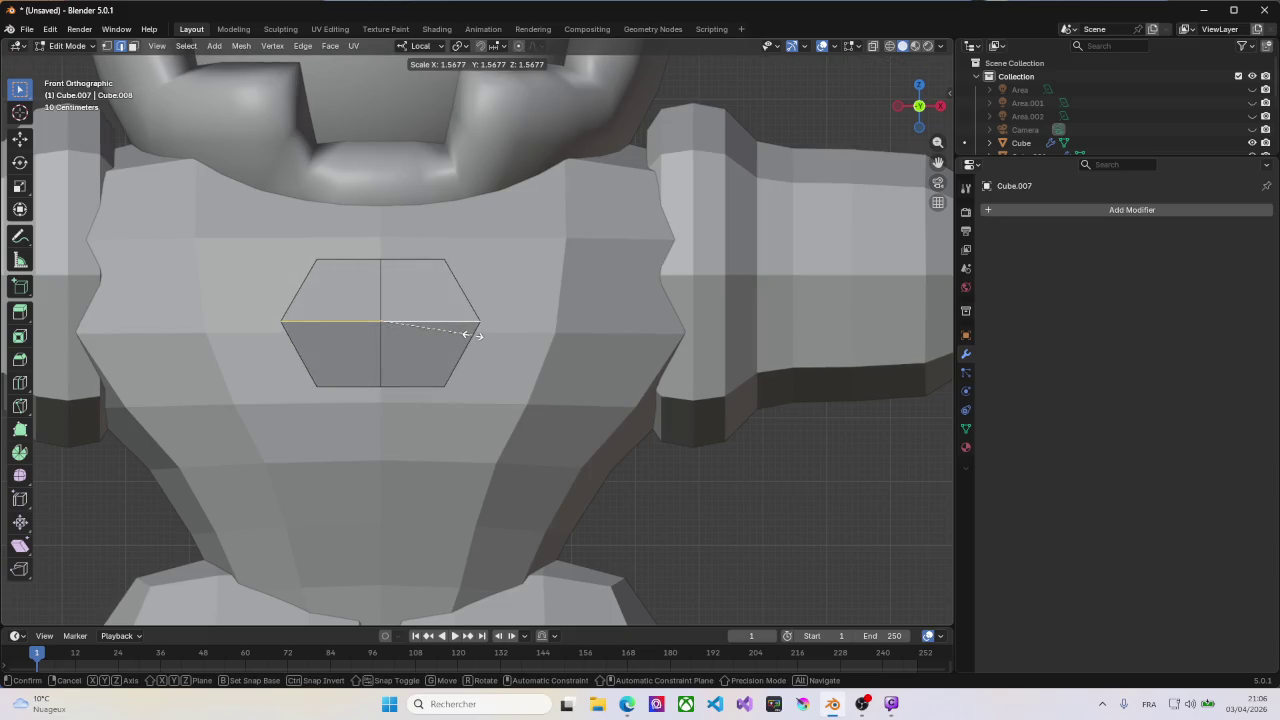
click(476, 334)
mouse_move(476, 334)
middle_down()
mouse_move(394, 331)
mouse_move(400, 343)
mouse_move(441, 341)
middle_up()
key(ctrl+z)
key(s)
key(x)
click(408, 295)
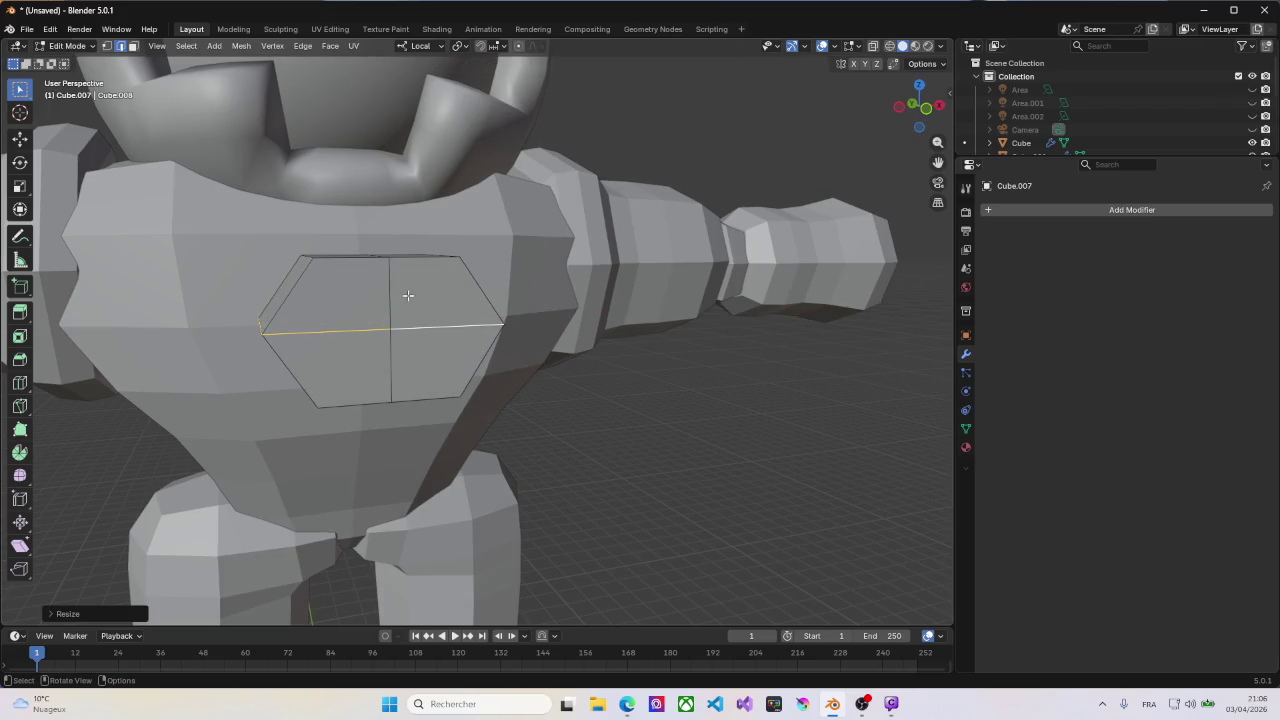
Step: Stretch the vertical edge loop along Z to give the plate pointed ends
alt+click(390, 298)
middle_drag(392, 300, 405, 306)
key(s)
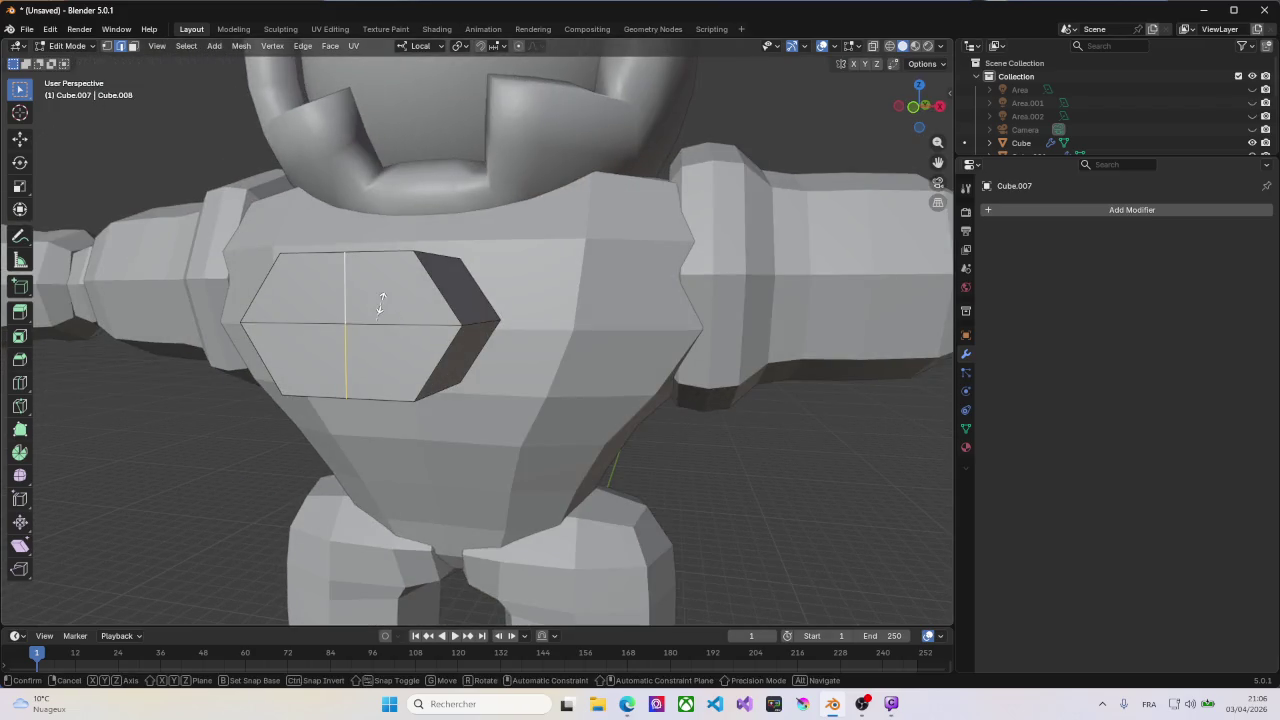
key(z)
click(471, 309)
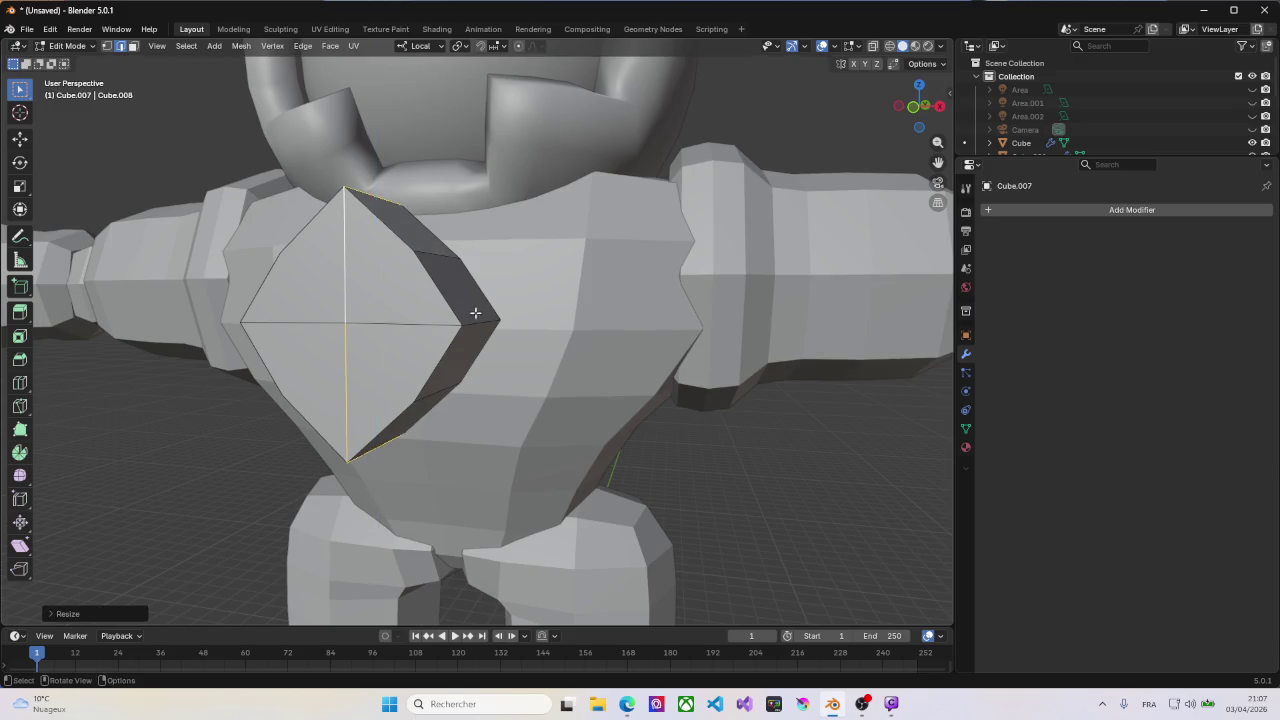
mouse_move(471, 309)
middle_down()
mouse_move(423, 309)
mouse_move(474, 336)
mouse_move(536, 336)
middle_up()
Step: Flatten the whole chest plate into a thin slab along Y
key(a)
key(s)
key(y)
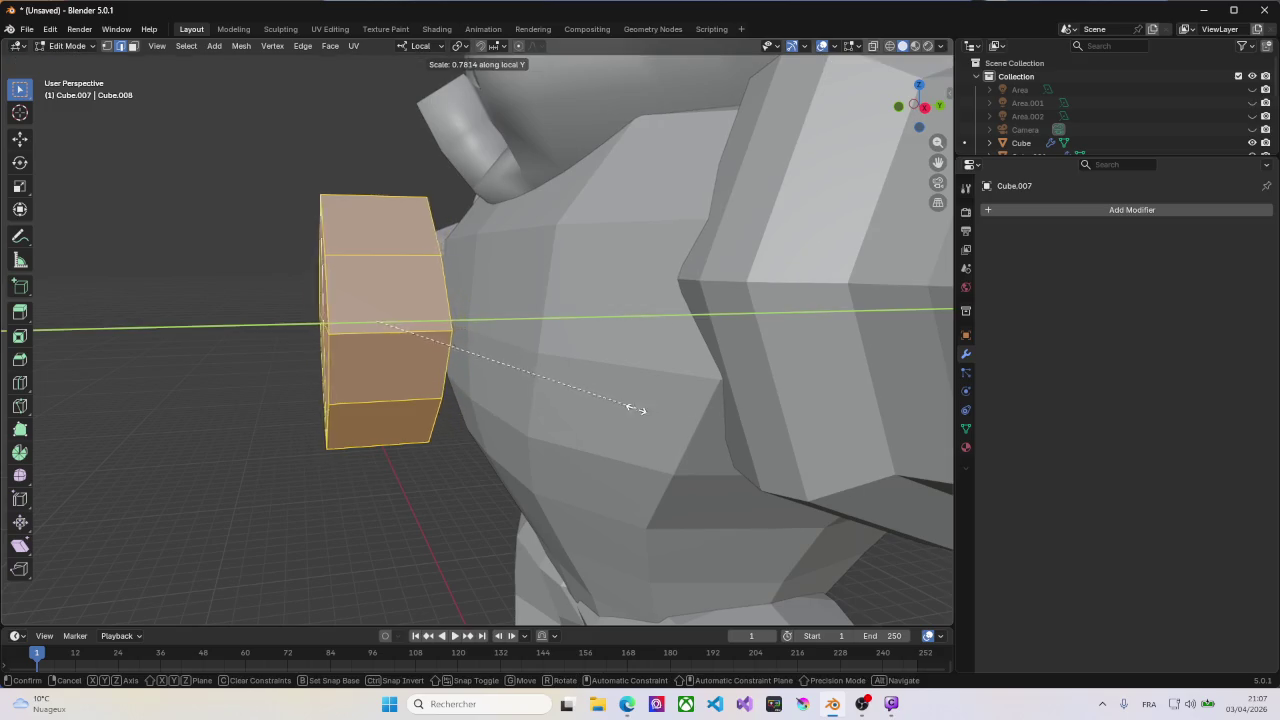
click(346, 348)
mouse_move(346, 348)
middle_down()
mouse_move(371, 347)
mouse_move(404, 286)
middle_up()
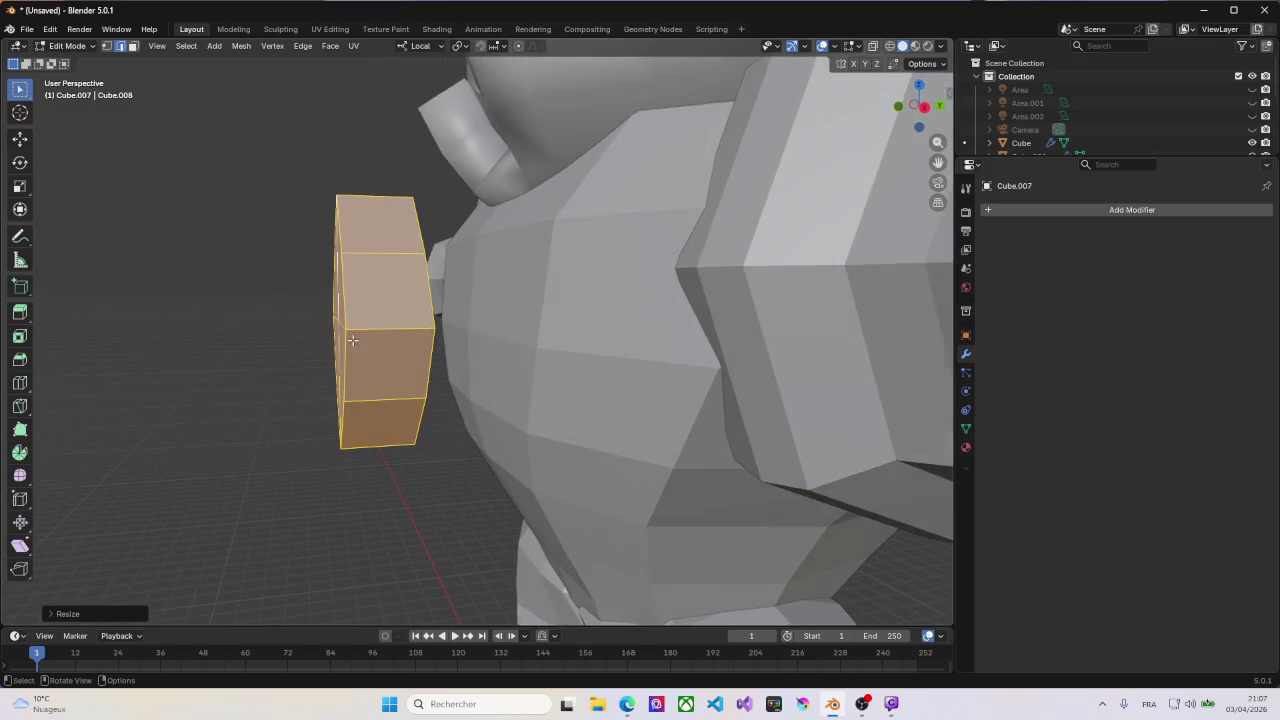
Step: Add a centred loop around the plate's middle and enlarge it into a gem shape
key(ctrl+r)
click(404, 286)
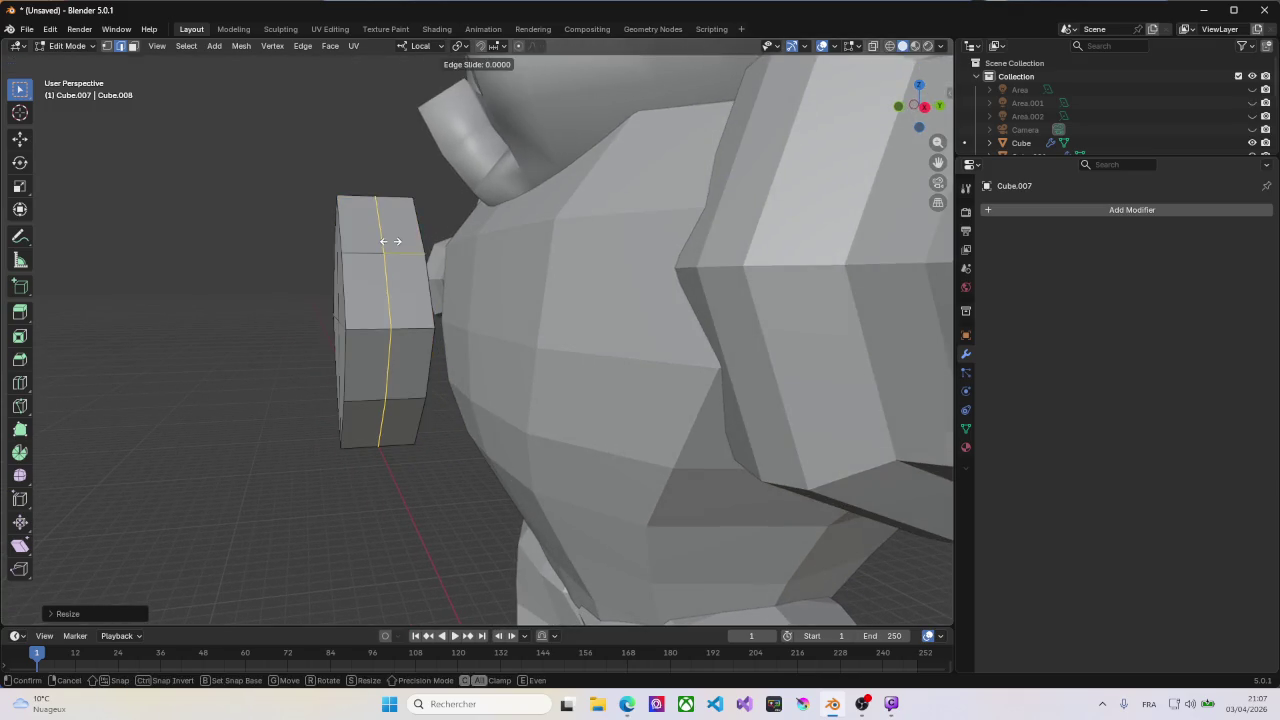
right_click(404, 288)
middle_drag(404, 290, 638, 383)
key(s)
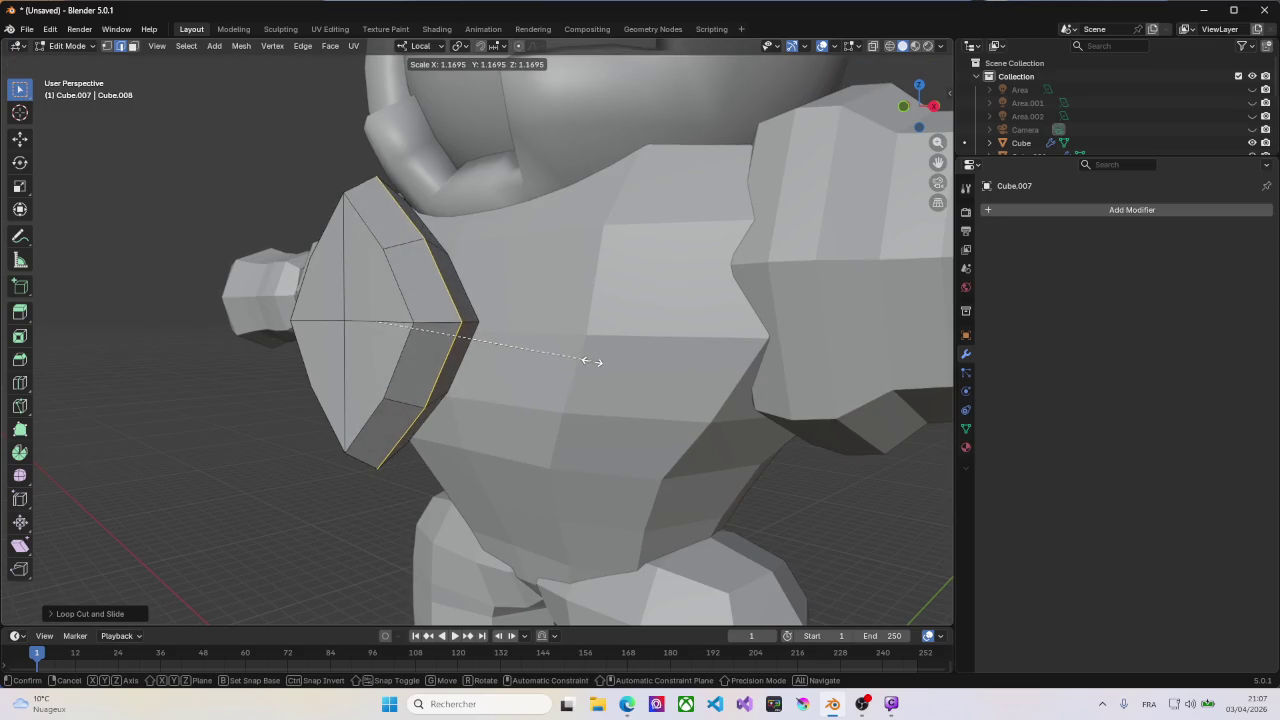
click(592, 361)
mouse_move(398, 360)
middle_down()
mouse_move(377, 356)
mouse_move(460, 357)
mouse_move(439, 369)
middle_up()
Step: Push the plate 1.313 m inward along Y and shift it 0.4935 m along Z onto the chest
key(l)
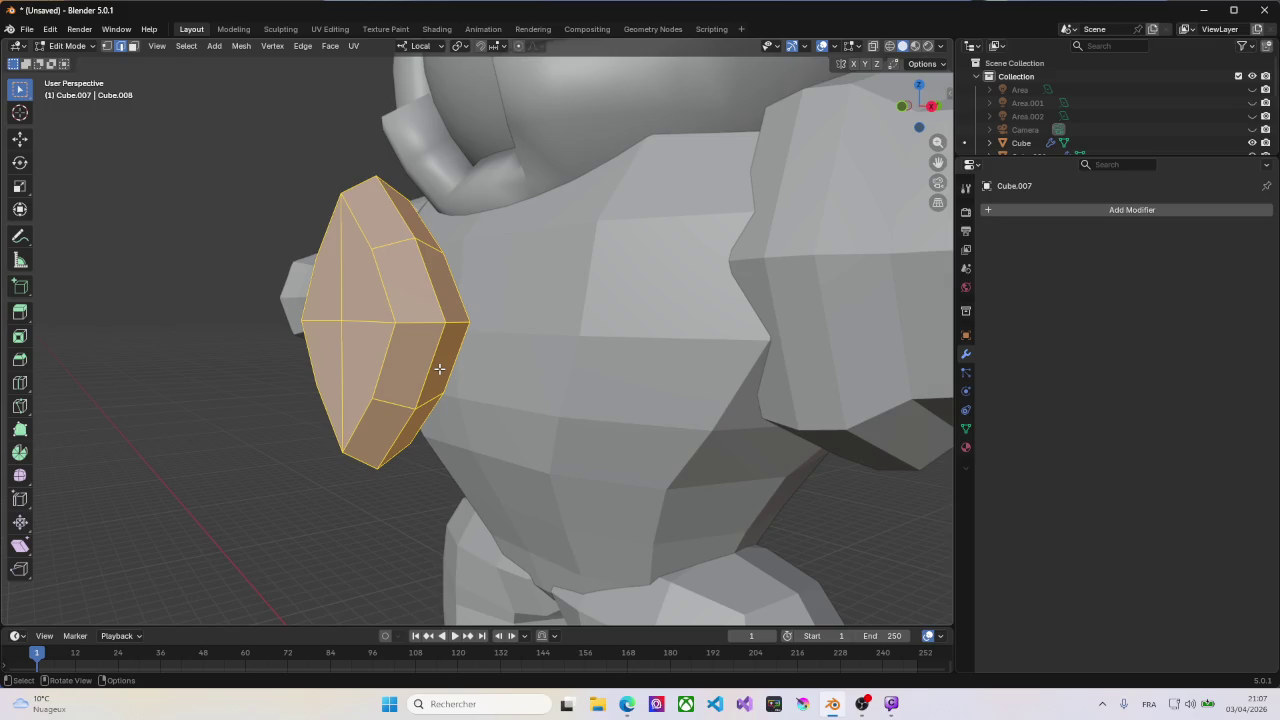
key(g)
key(y)
key(y)
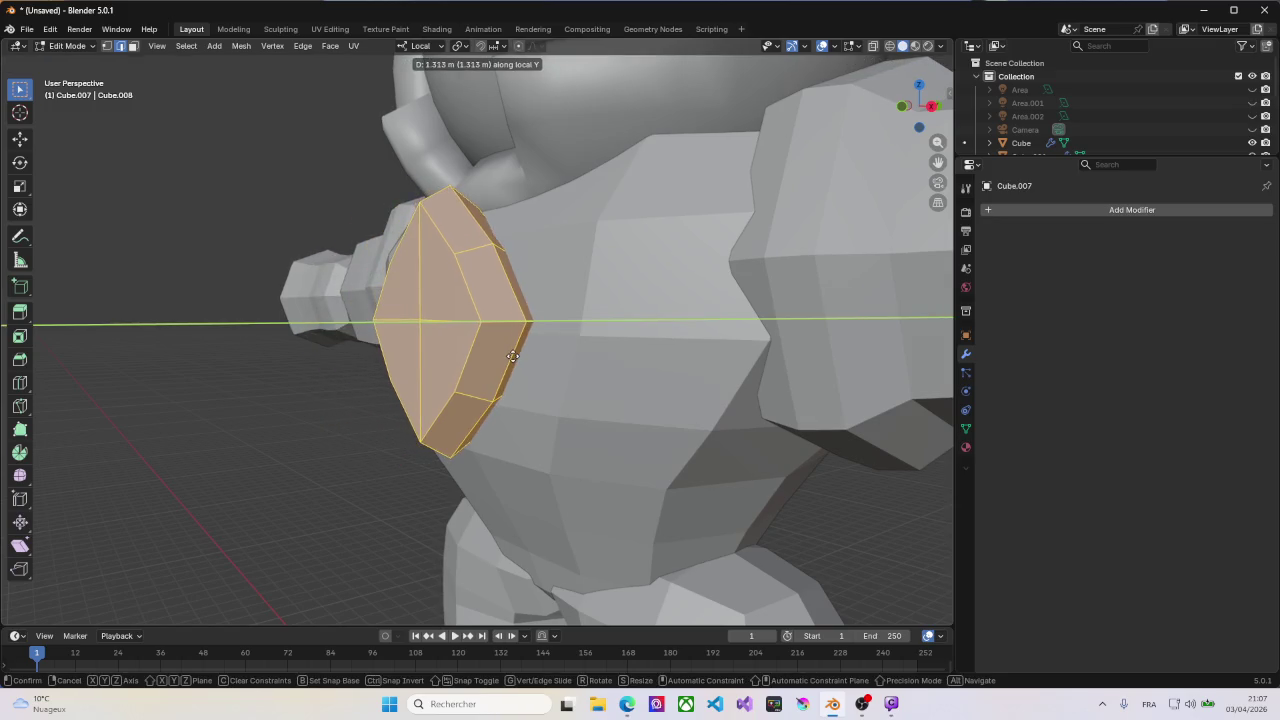
click(513, 355)
middle_drag(513, 355, 489, 327)
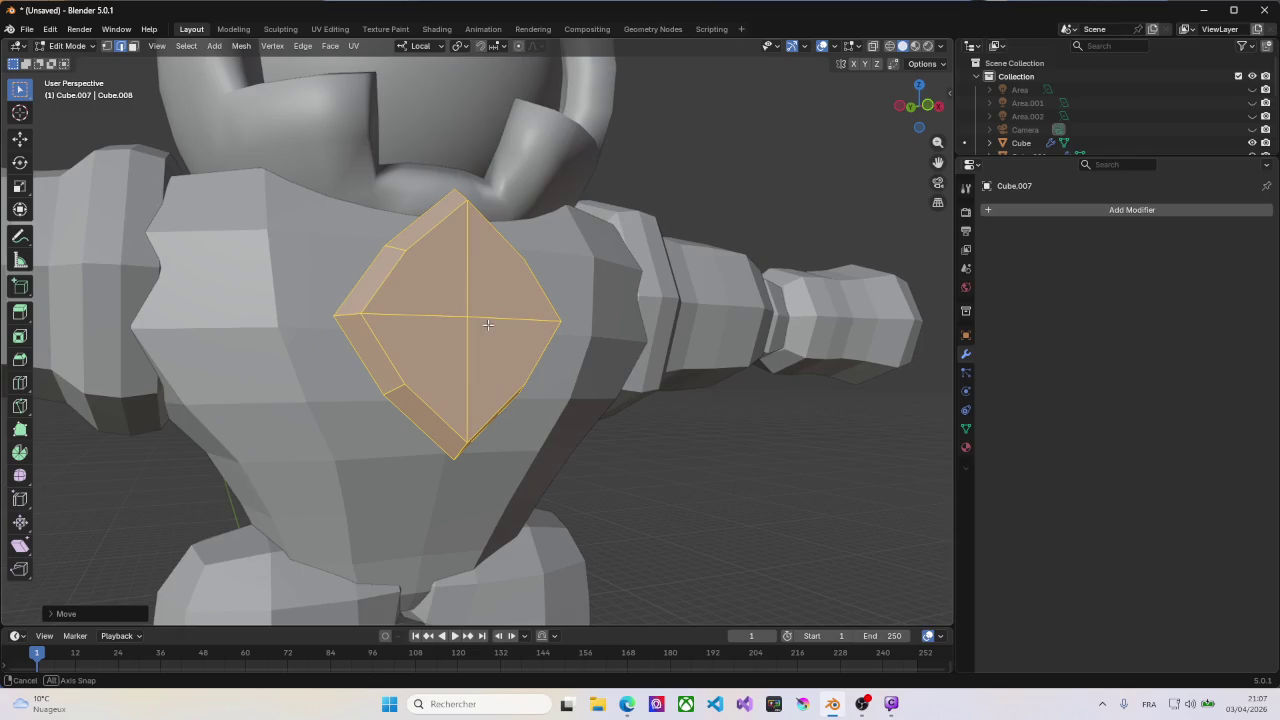
key(g)
key(z)
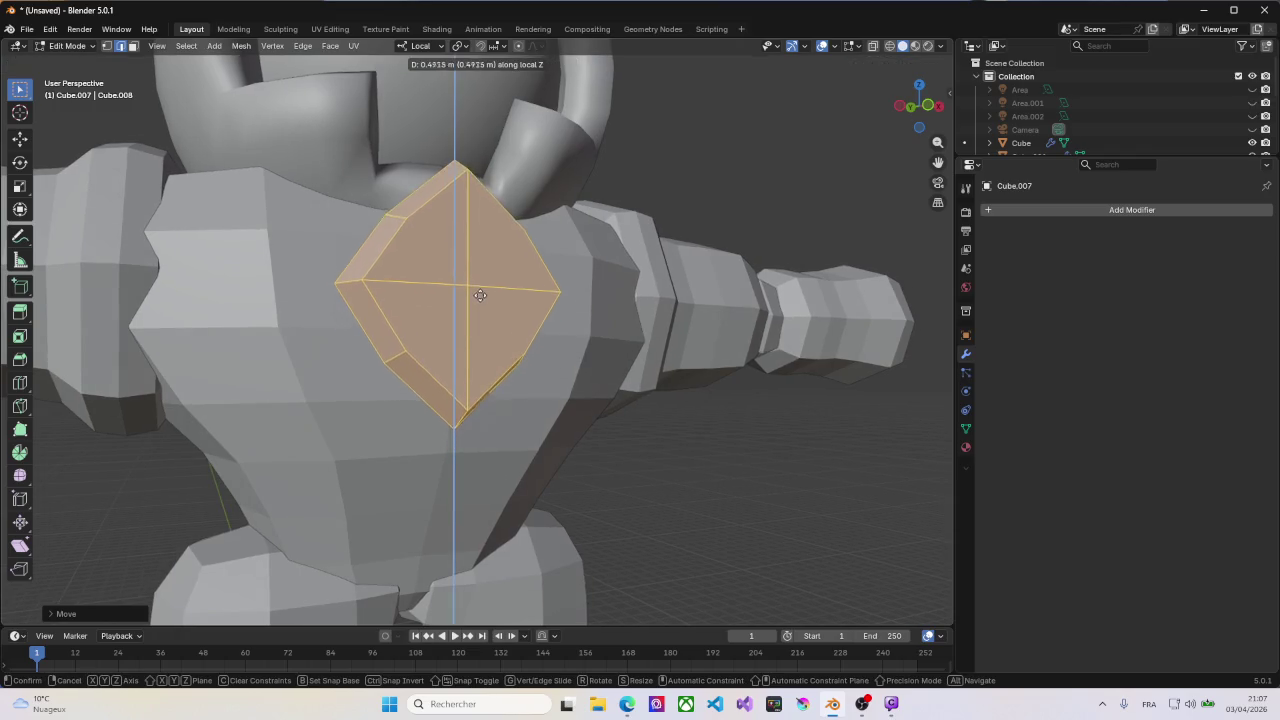
click(478, 260)
mouse_move(478, 260)
middle_down()
mouse_move(379, 246)
mouse_move(557, 253)
middle_up()
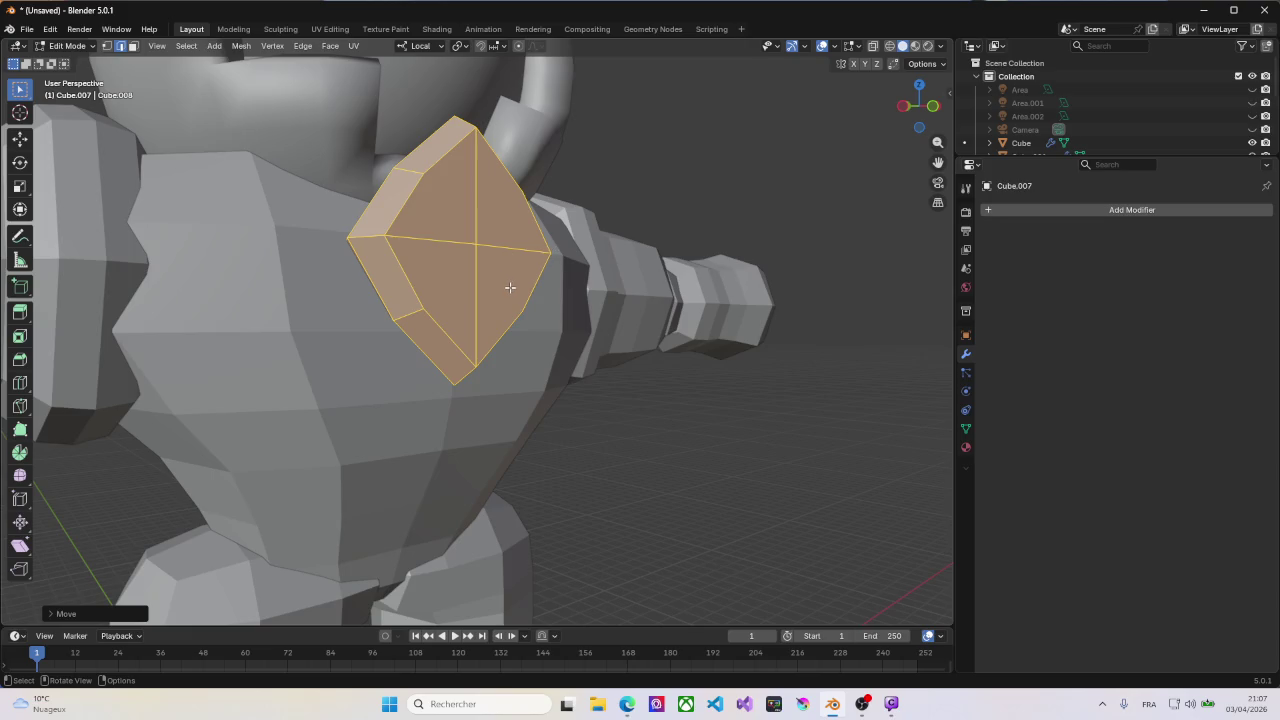
Step: Look over the whole astronaut, return to Object Mode, and select the upper legs object
scroll(577, 281, down, 5)
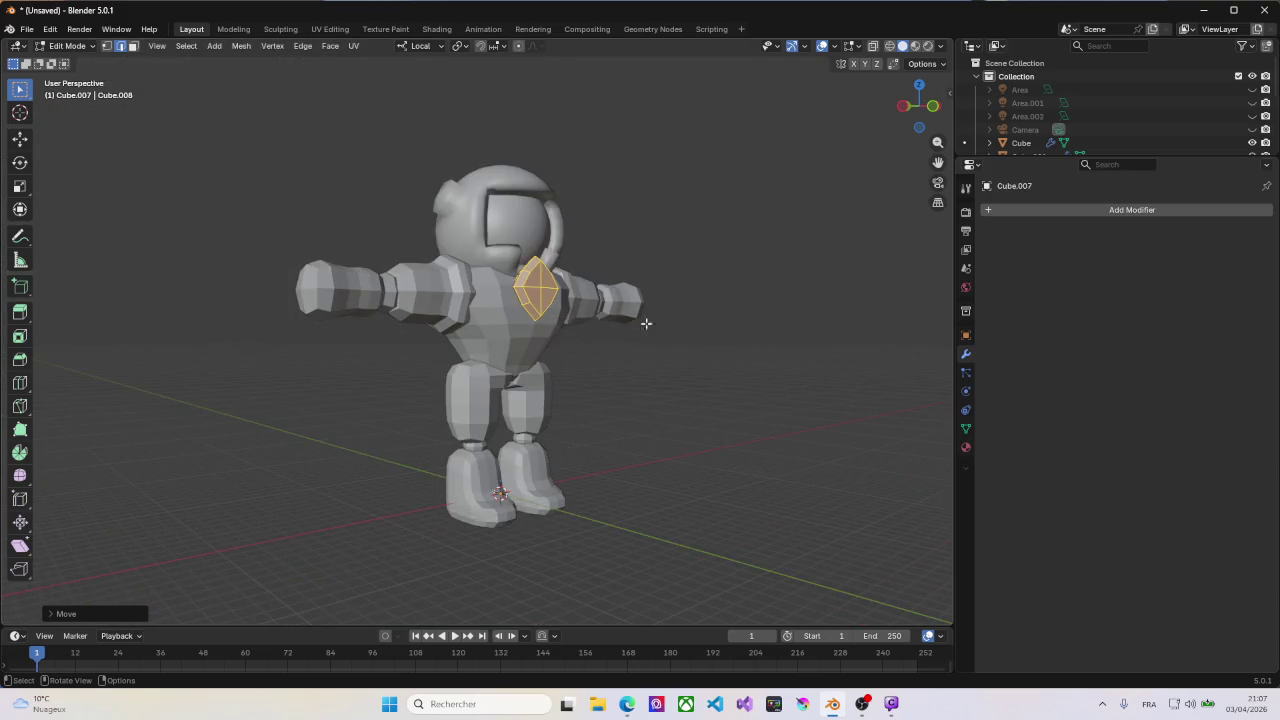
middle_drag(646, 323, 540, 321)
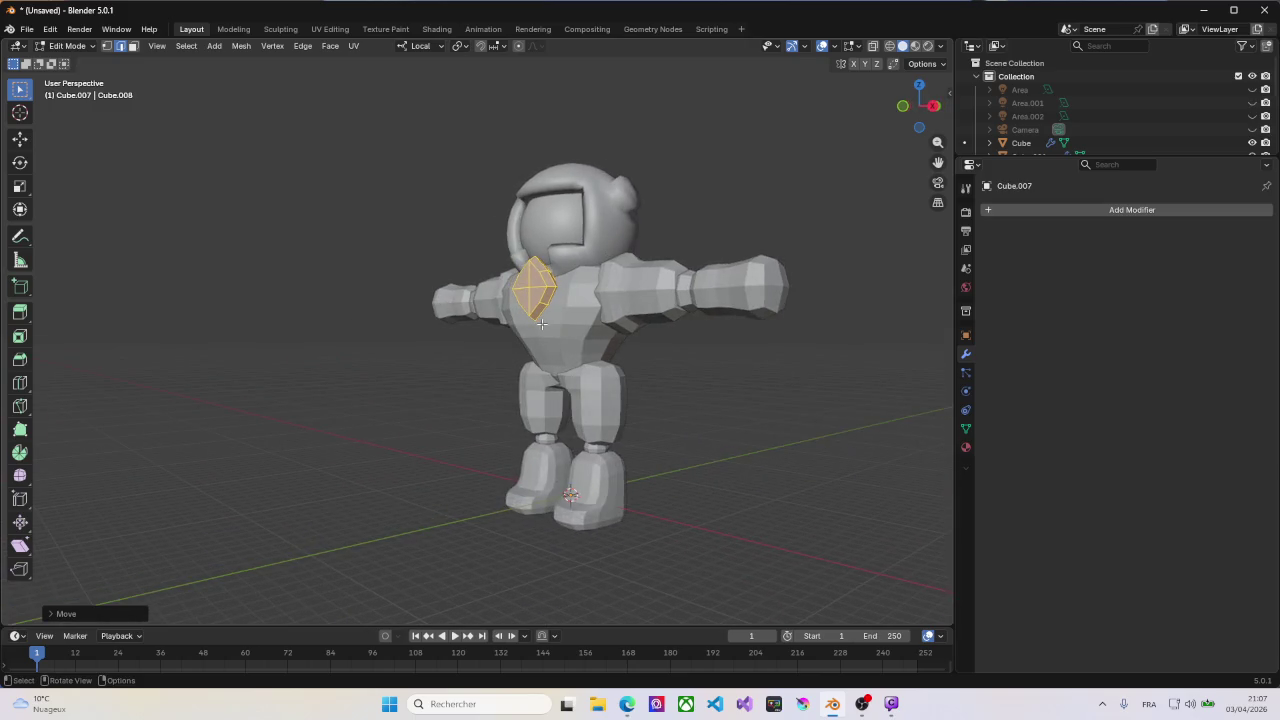
scroll(460, 319, up, 1)
scroll(440, 318, up, 2)
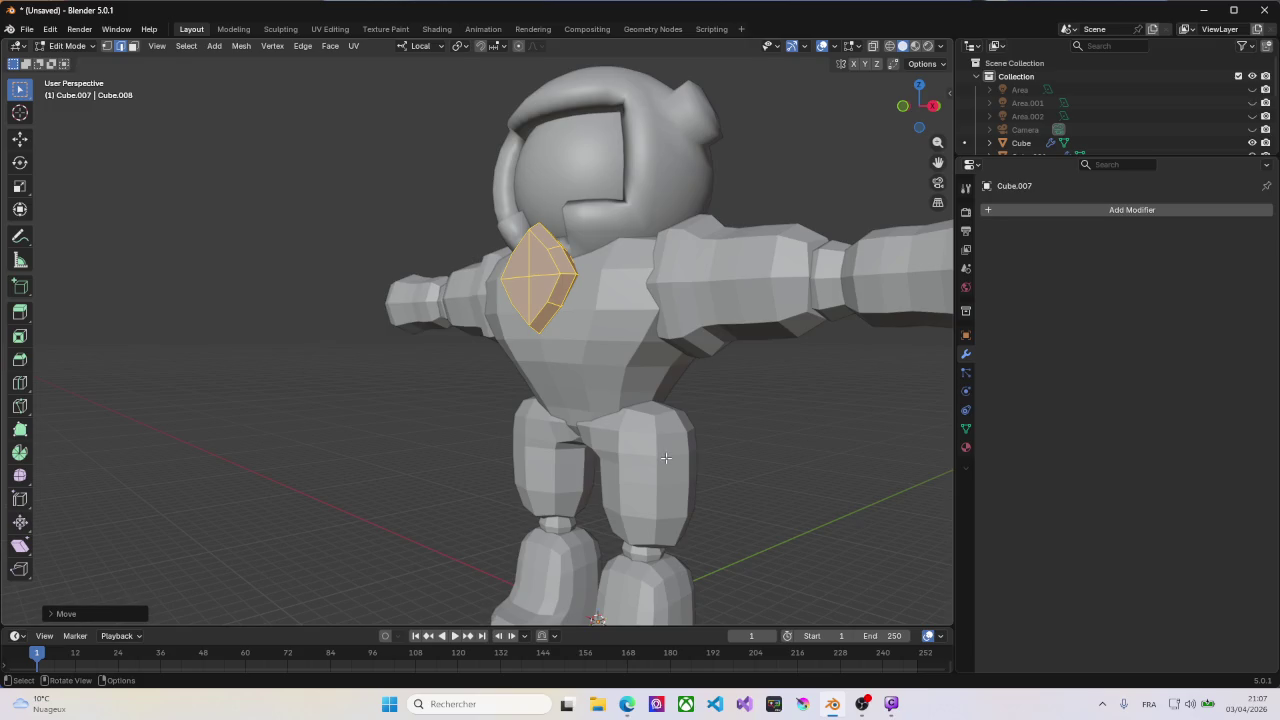
key(Tab)
click(668, 464)
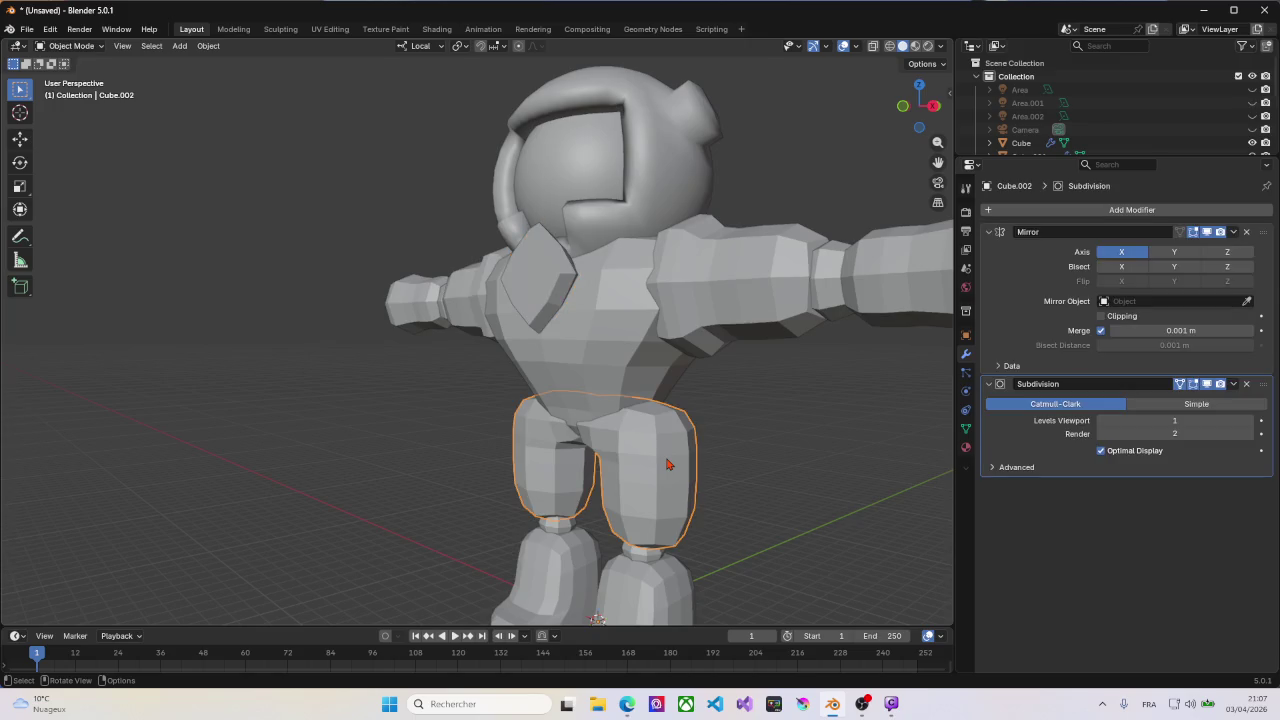
Step: Delete the upper legs and select both lower leg objects, leaving them in place
key(Delete)
scroll(621, 489, down, 2)
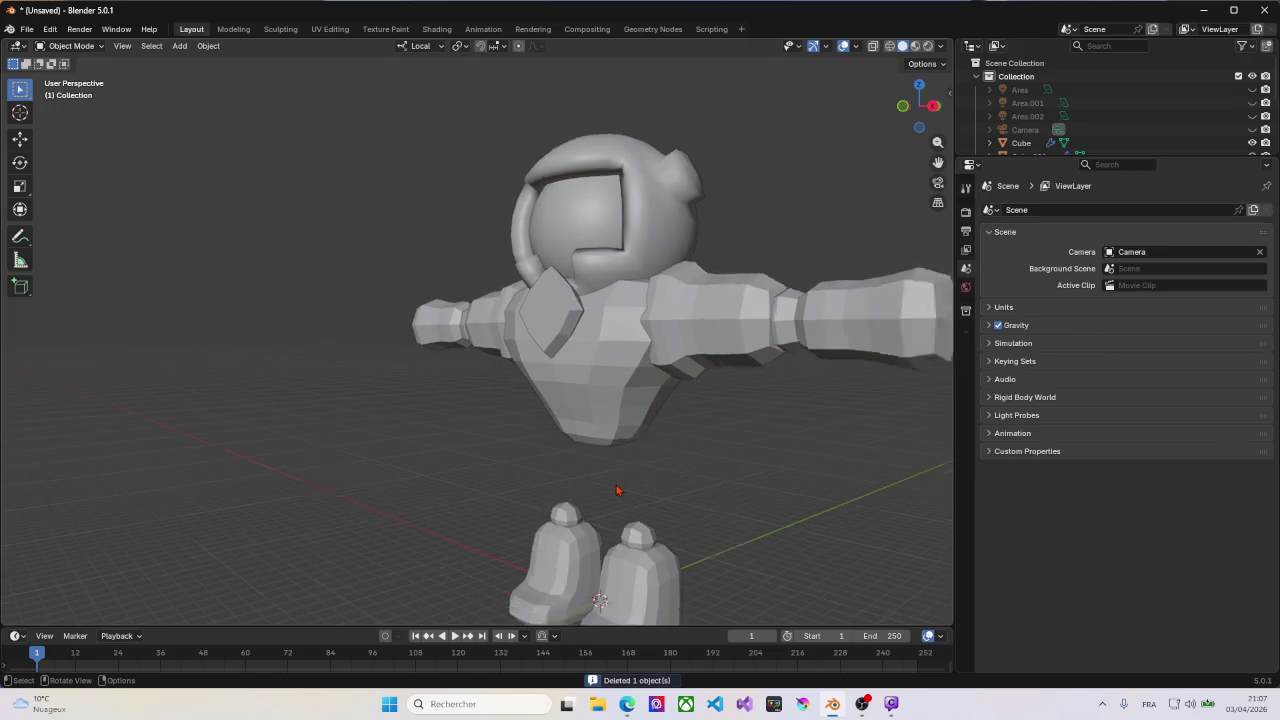
scroll(621, 489, down, 1)
click(578, 535)
shift+click(575, 517)
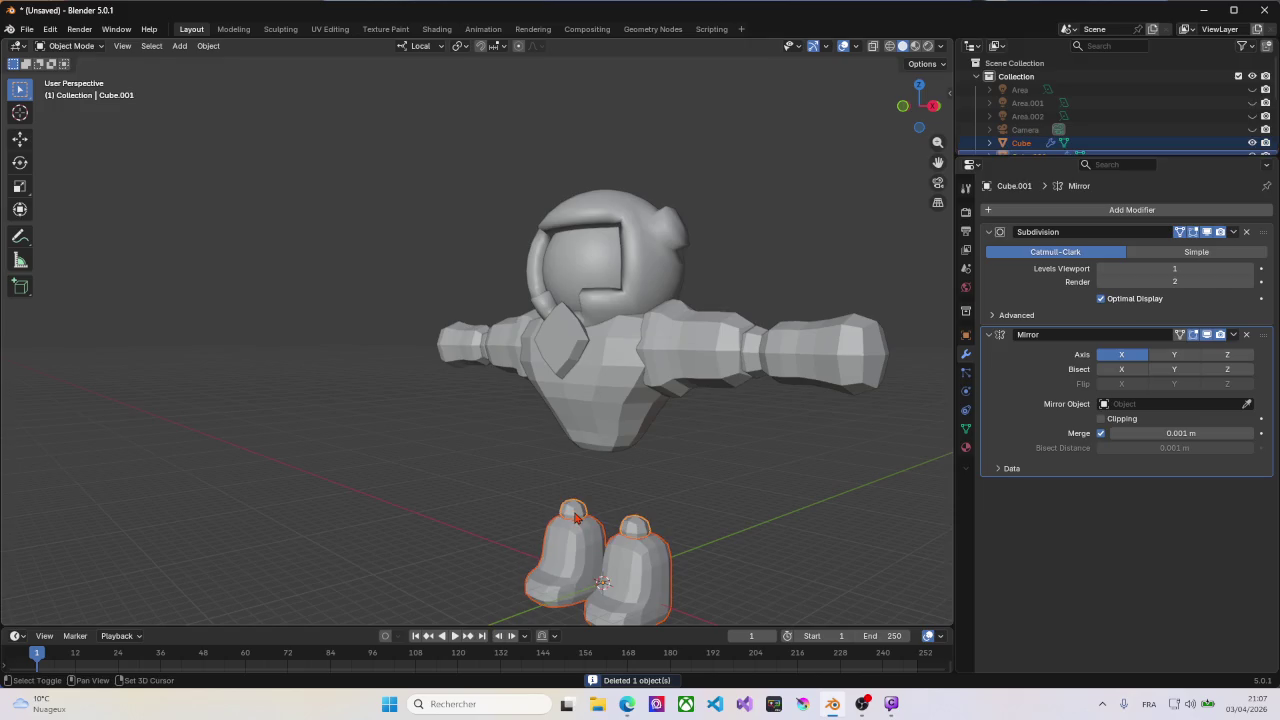
key(g)
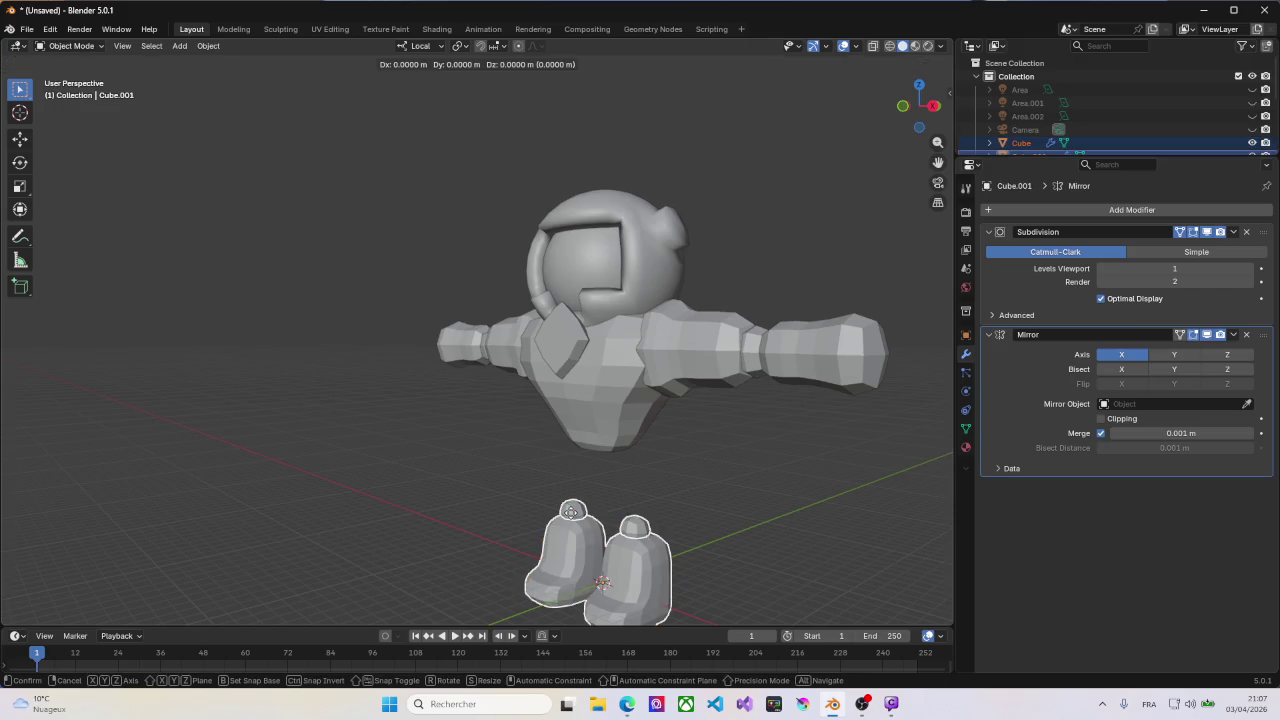
right_click(672, 490)
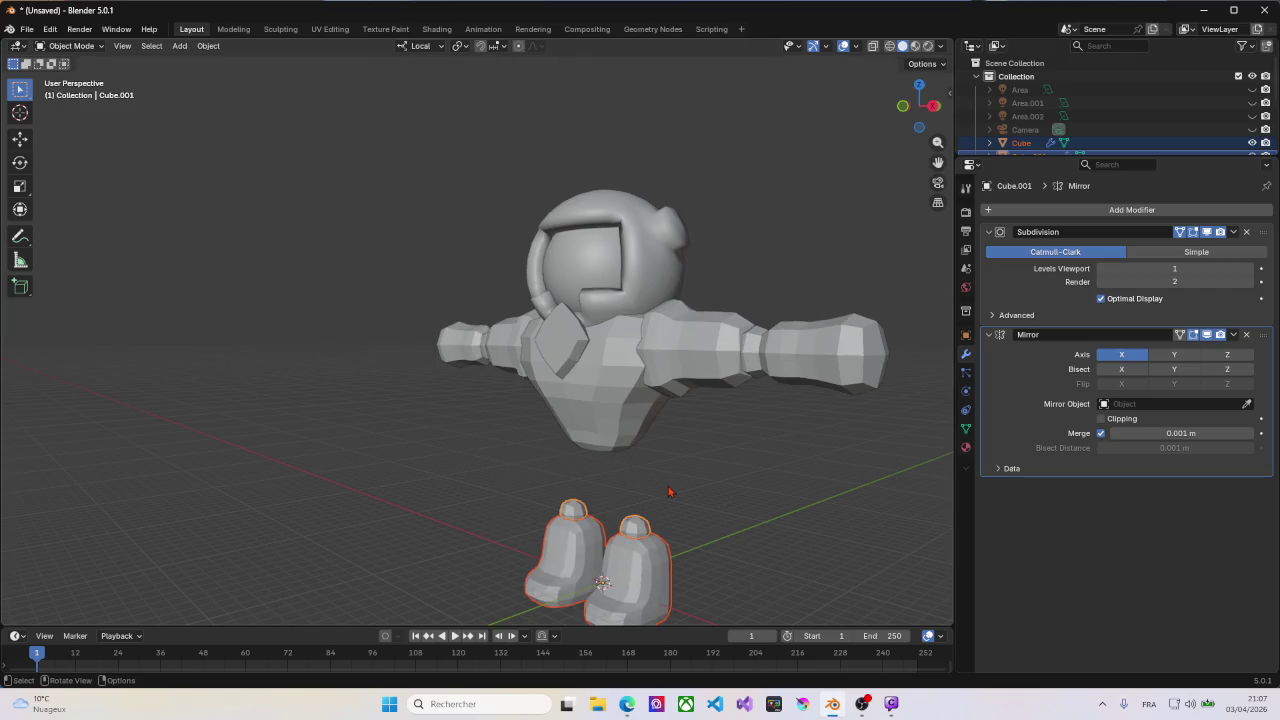
Step: Raise the top leg piece to hip height and enlarge it to thigh size
key(Tab)
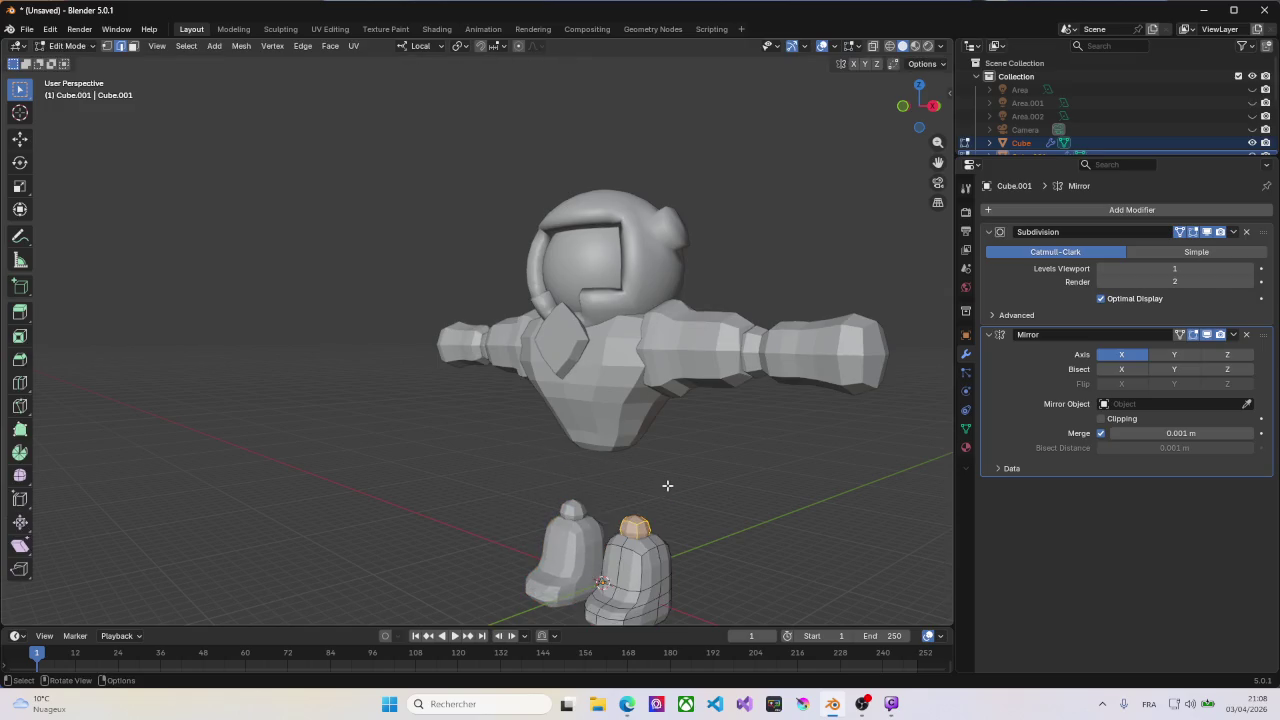
key(g)
key(z)
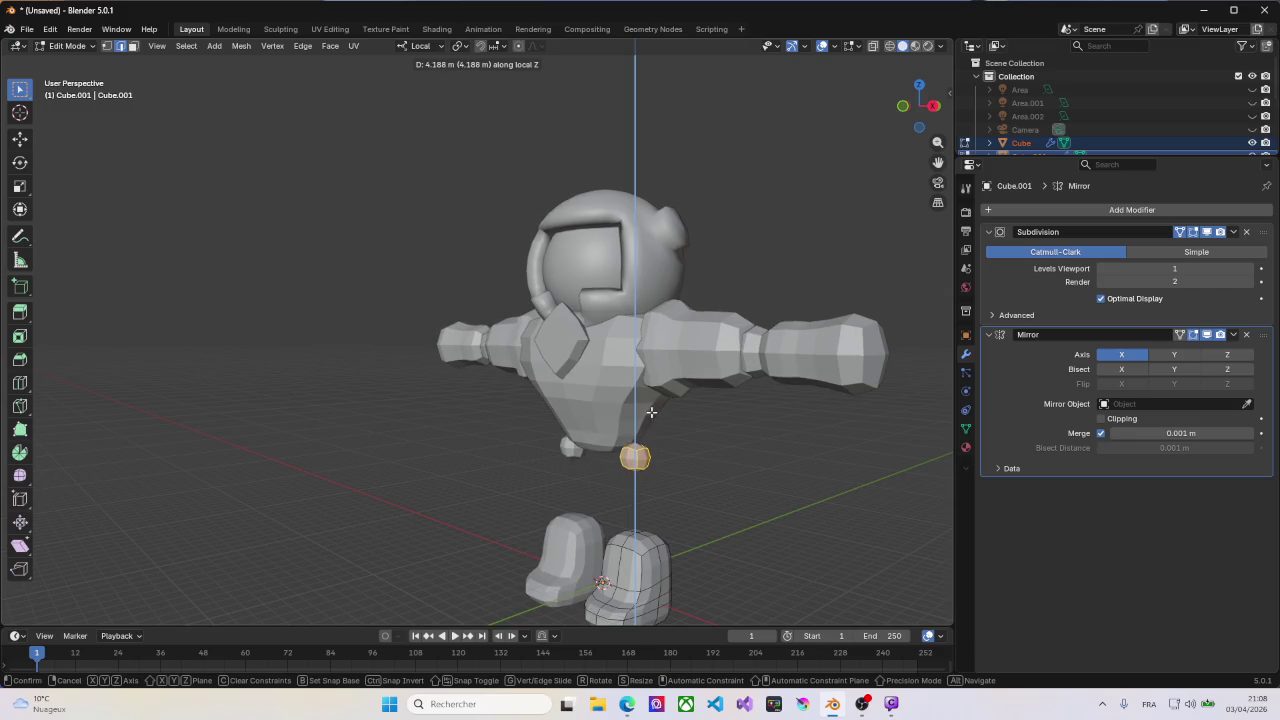
click(651, 411)
key(q)
key(Escape)
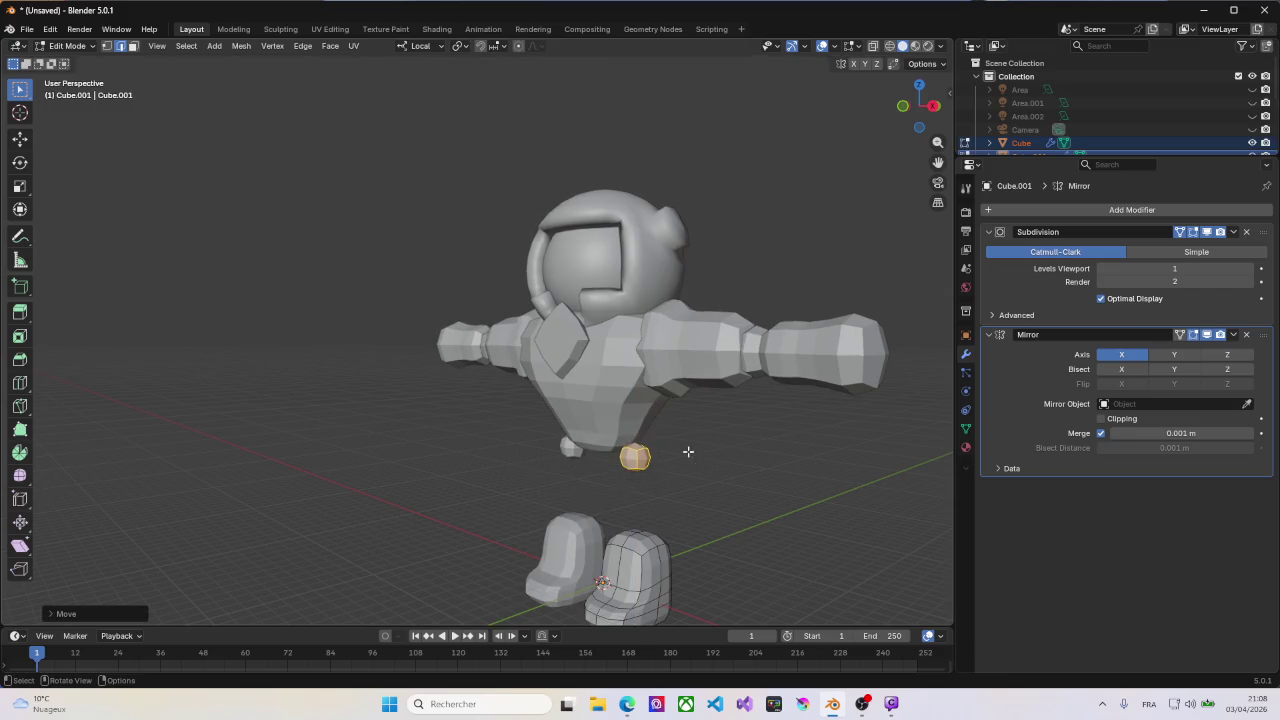
key(s)
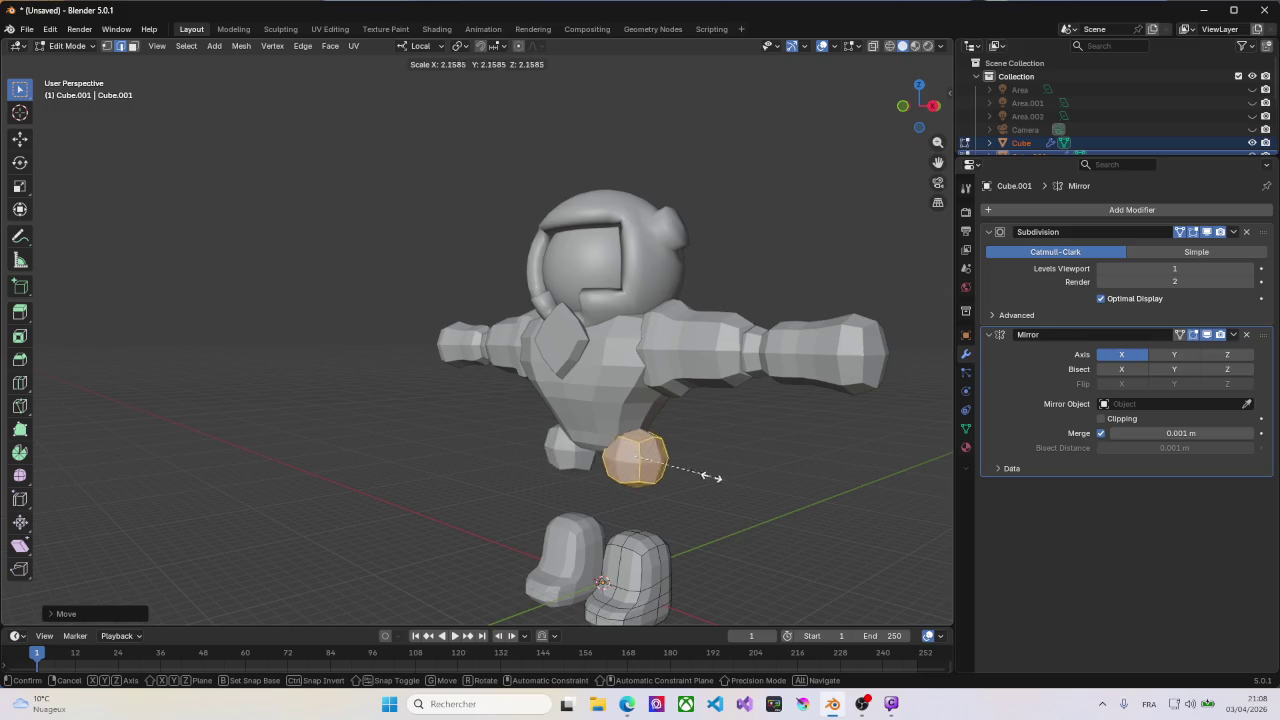
click(760, 495)
Step: Shift the thigh outward along X, tilt it, then select the lower leg object
middle_drag(760, 495, 652, 472)
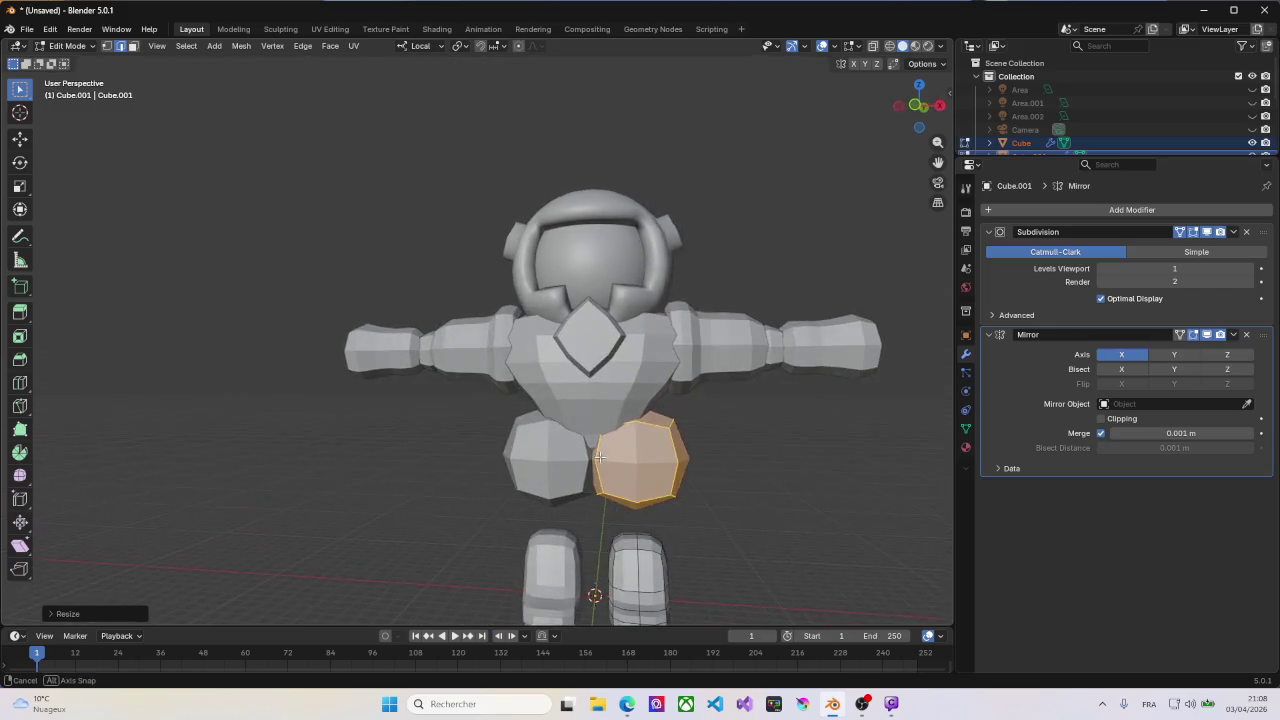
key(g)
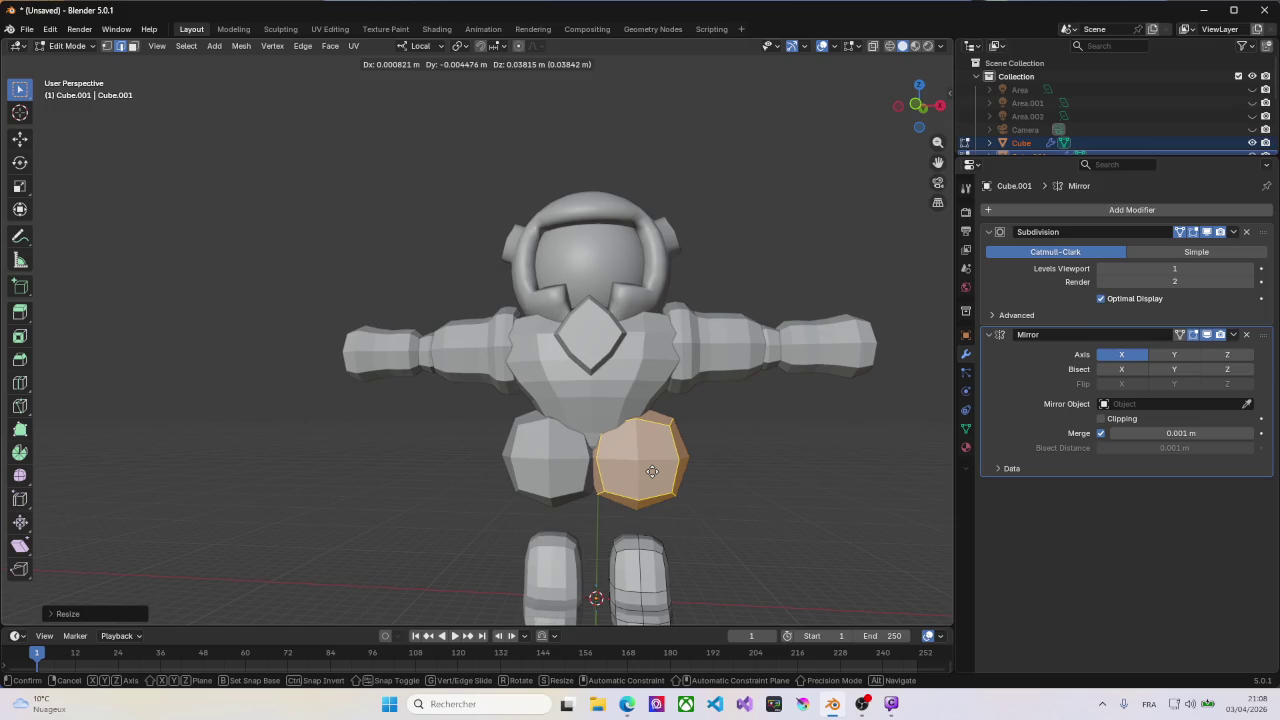
key(s)
key(Escape)
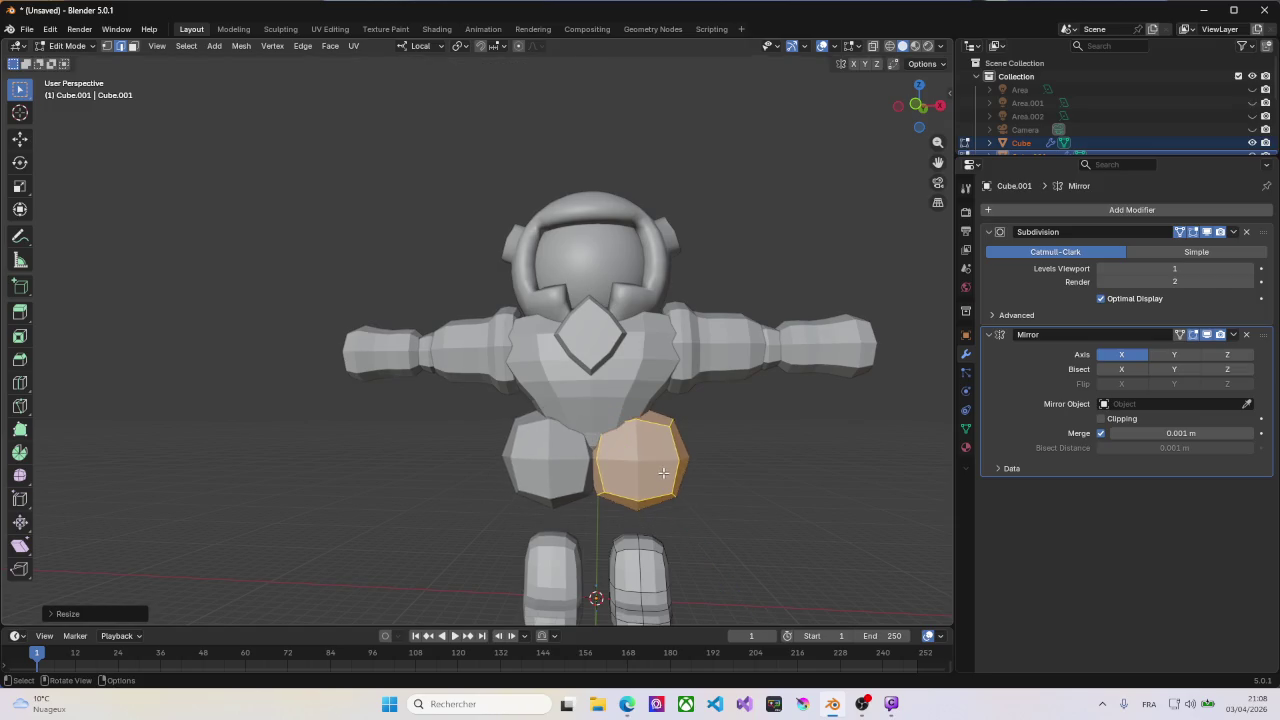
key(g)
key(x)
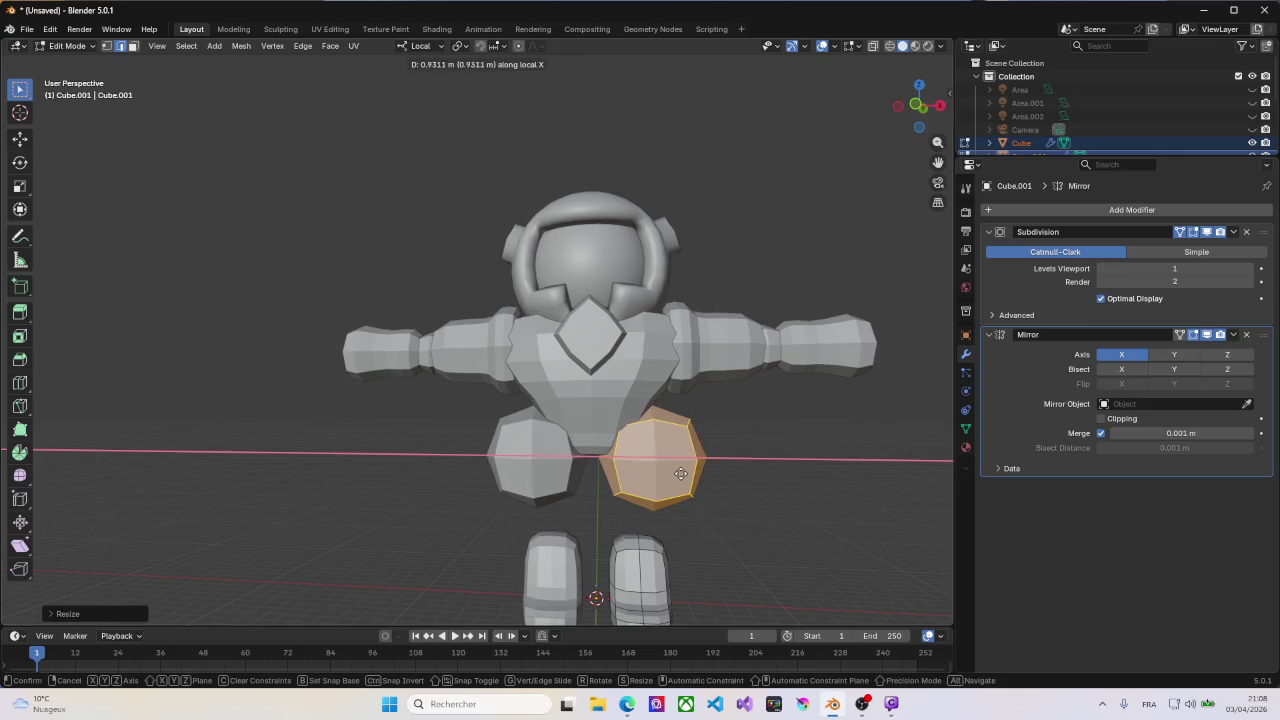
click(687, 478)
key(r)
click(715, 453)
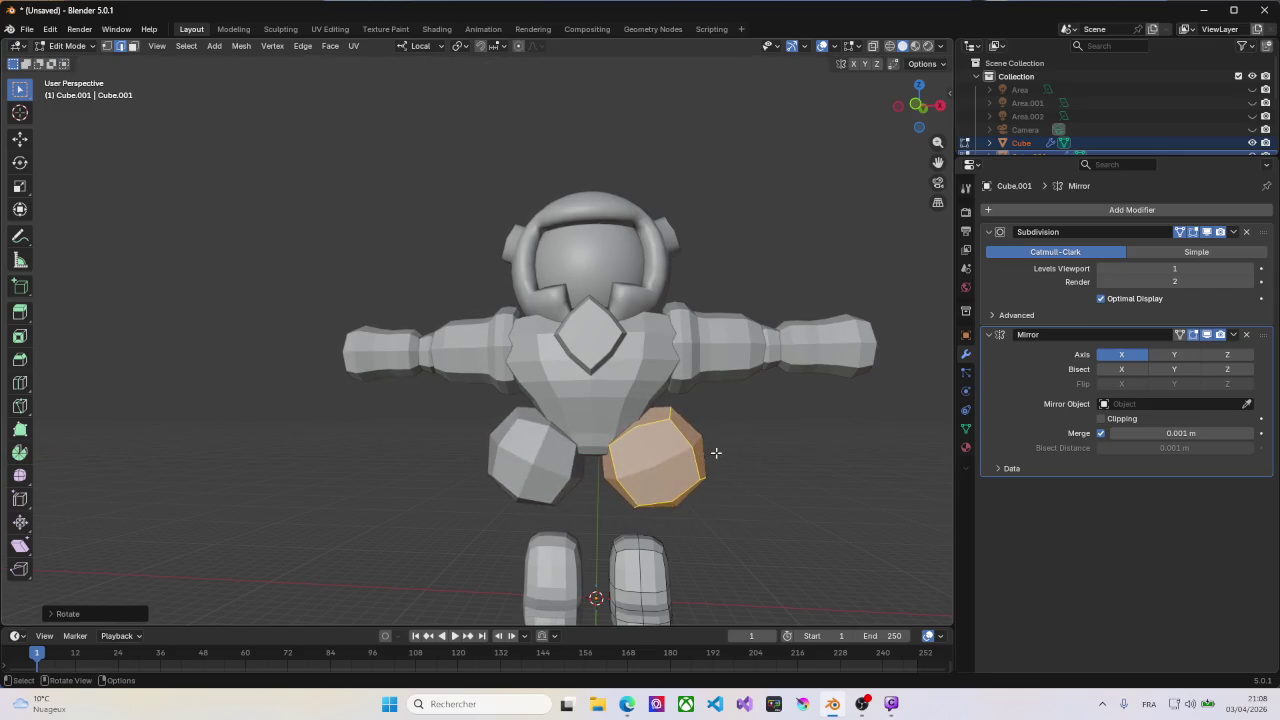
key(Tab)
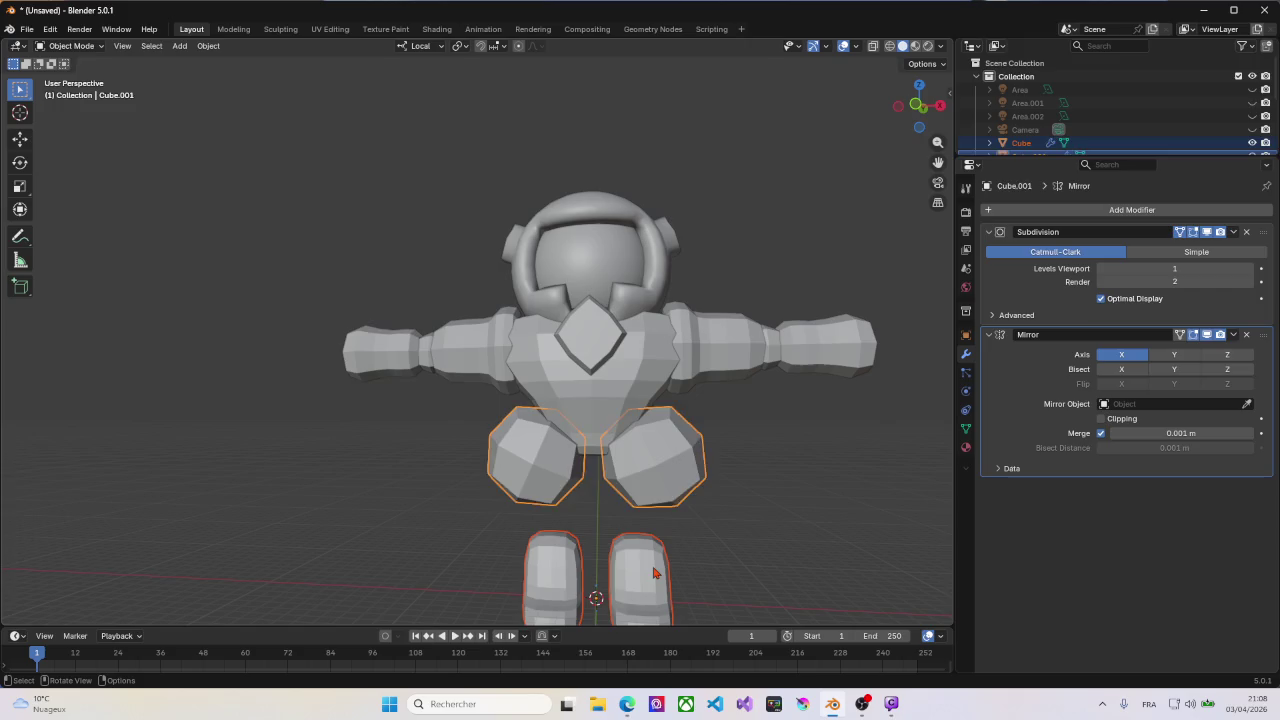
click(652, 574)
Step: Select the whole boot mesh in Edit Mode and raise it along Z
key(Tab)
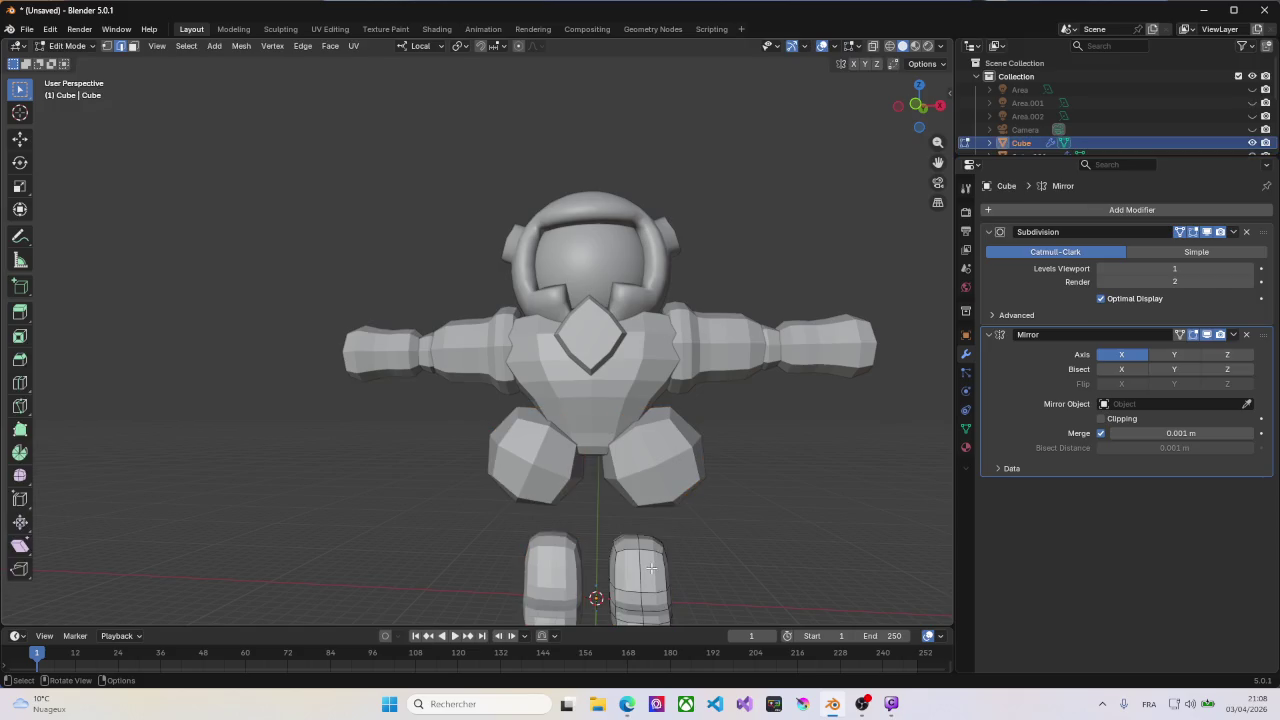
key(z)
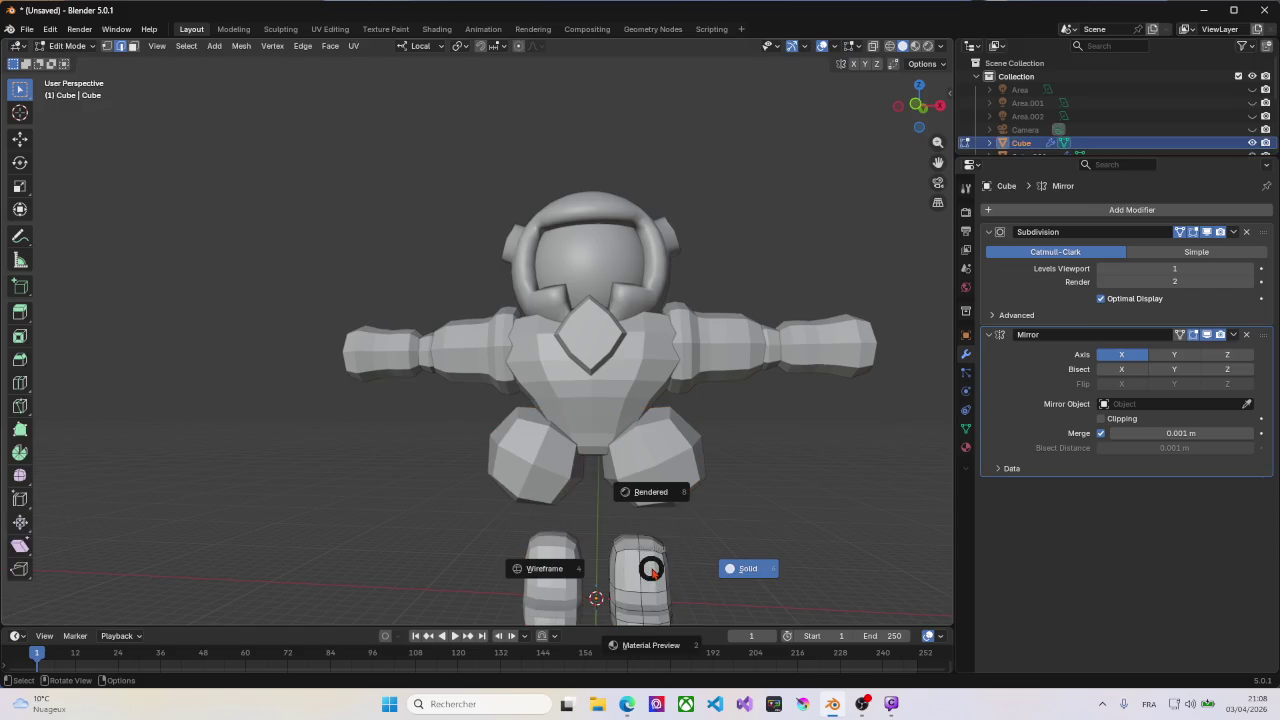
key(Escape)
key(a)
key(g)
key(z)
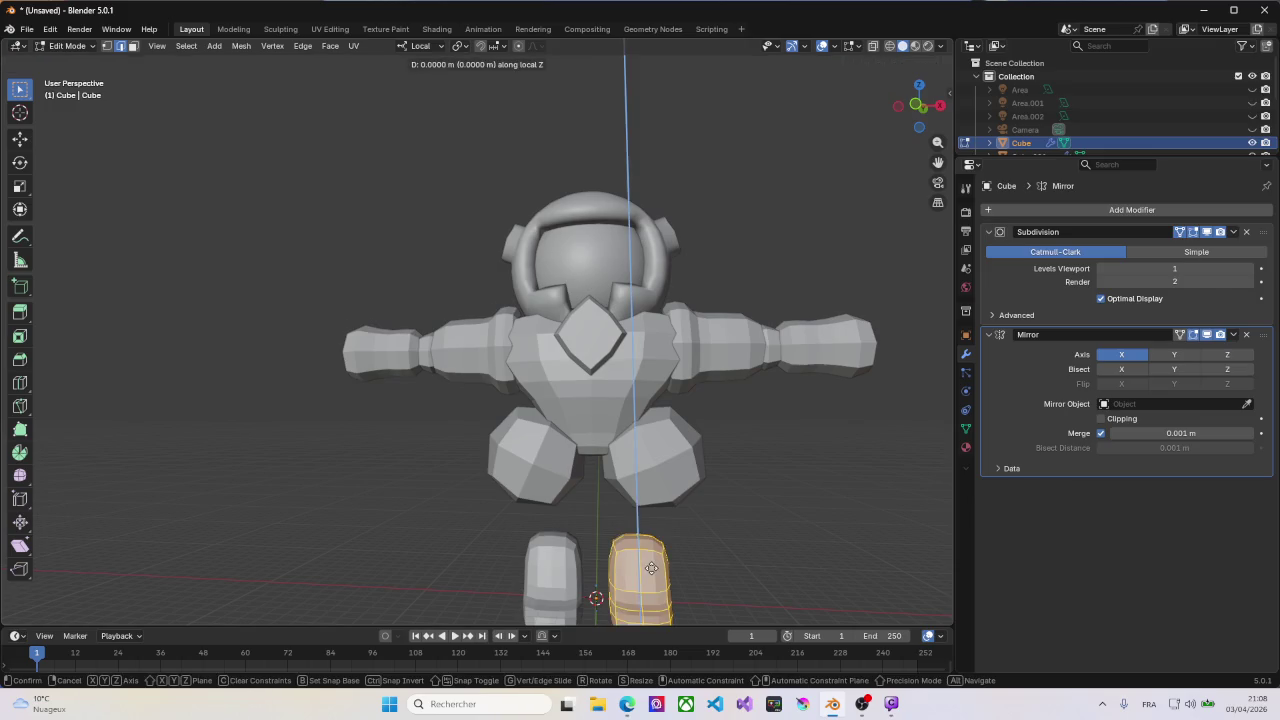
click(638, 519)
Step: Spread the boot outward along X and raise it further along Z
key(g)
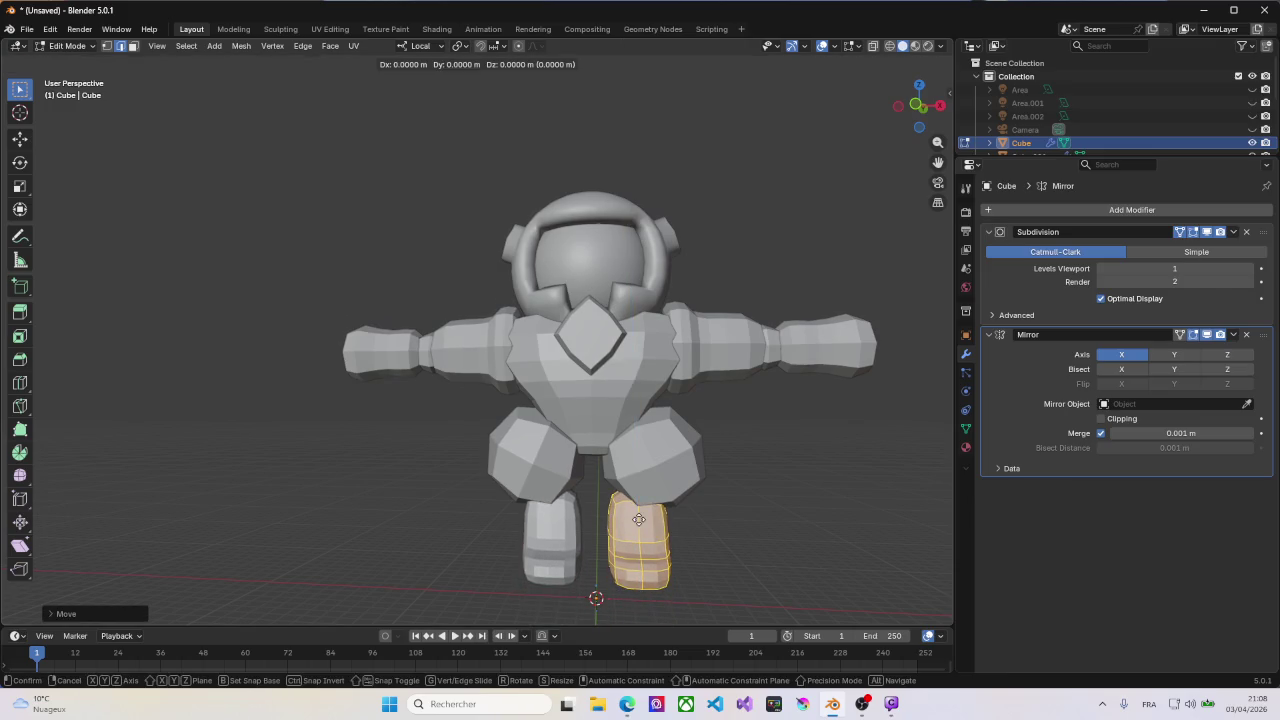
key(x)
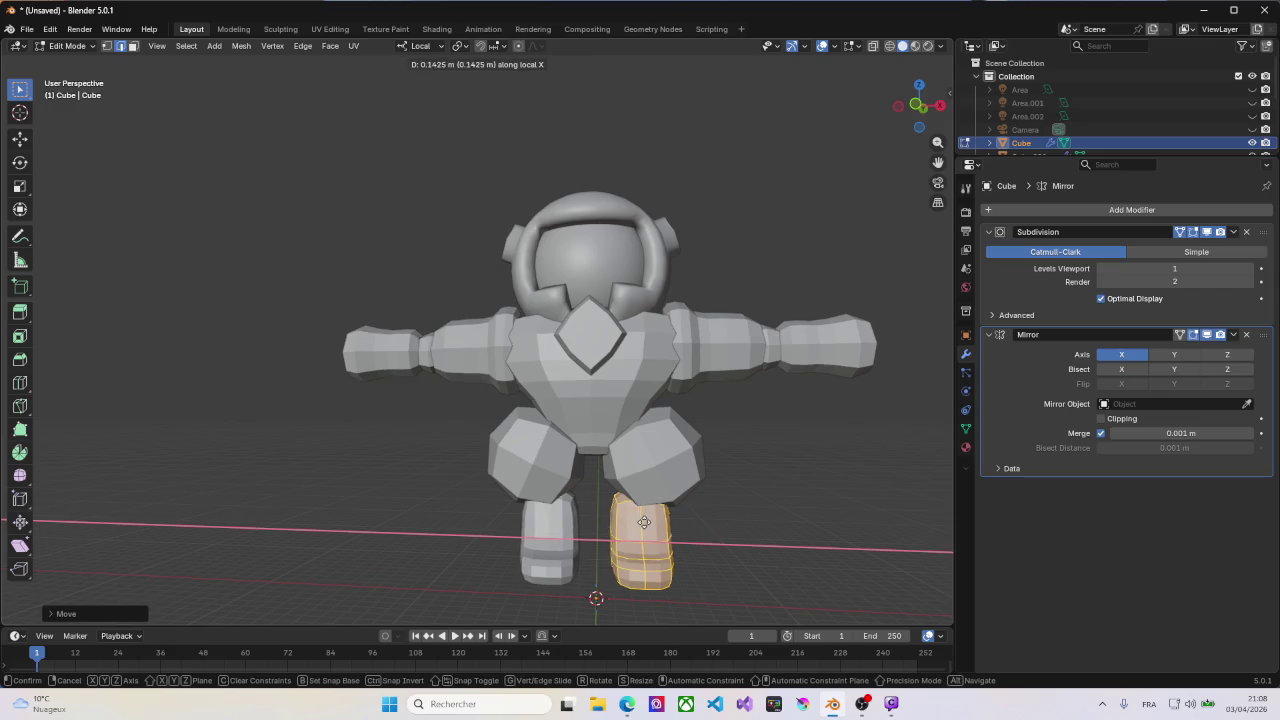
click(678, 527)
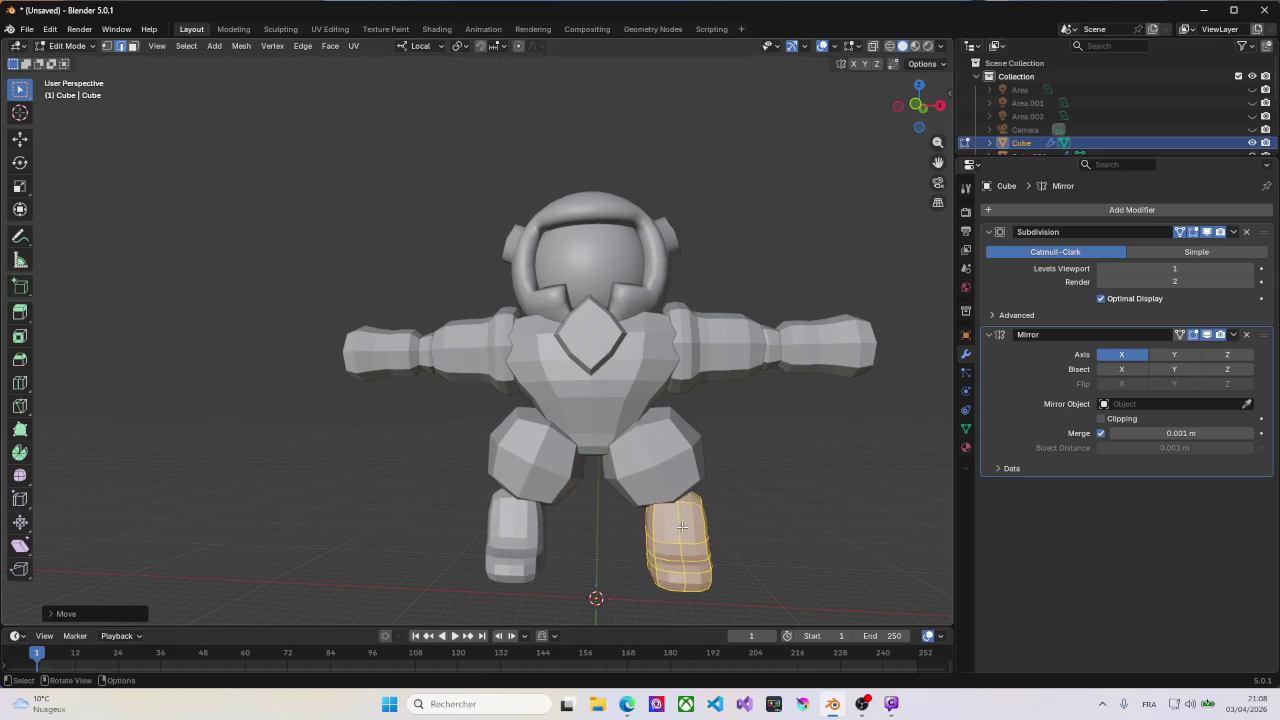
key(g)
key(z)
click(680, 515)
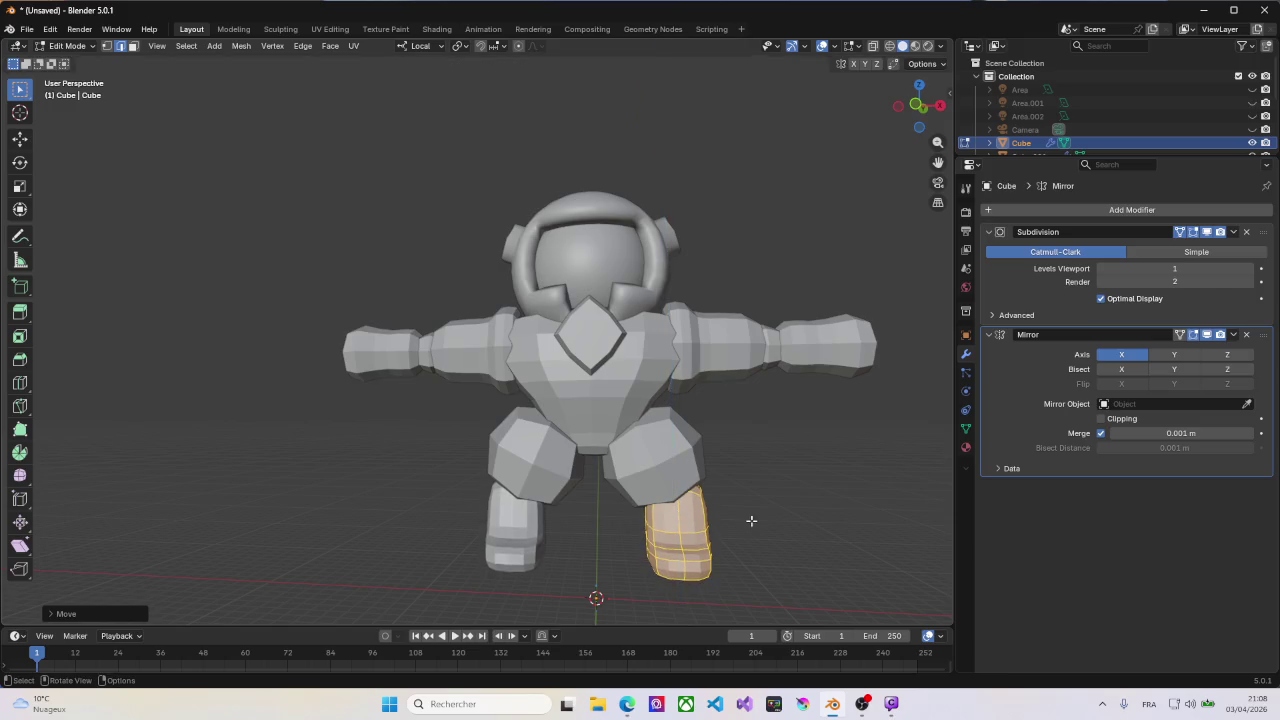
Step: Enlarge the boot uniformly, abandoning an X-only resize
middle_drag(773, 522, 700, 522)
key(s)
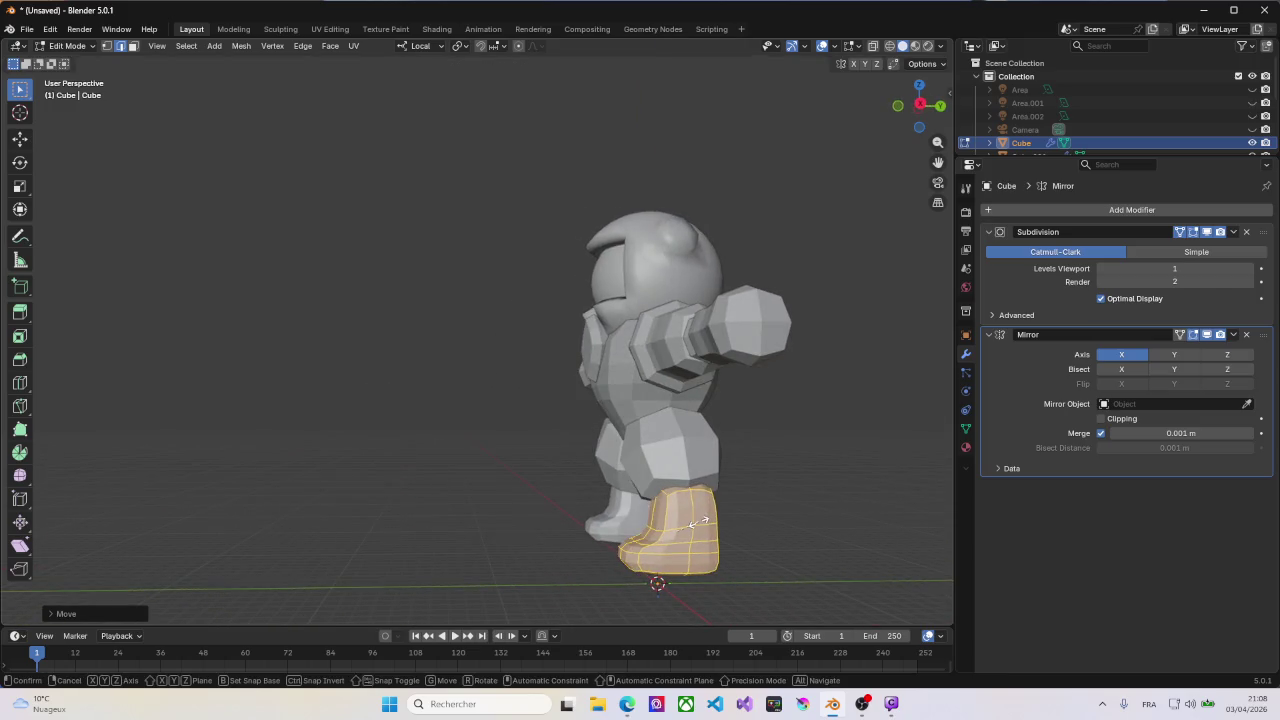
key(x)
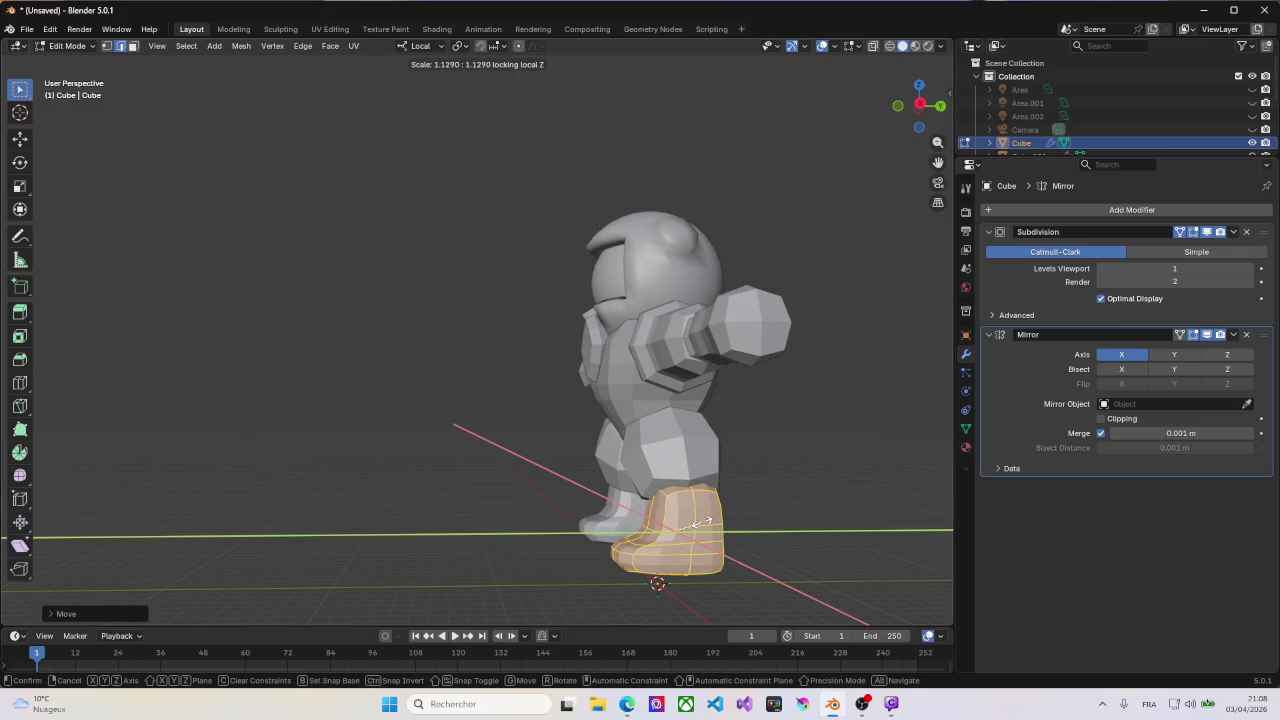
right_click(702, 522)
key(s)
click(700, 520)
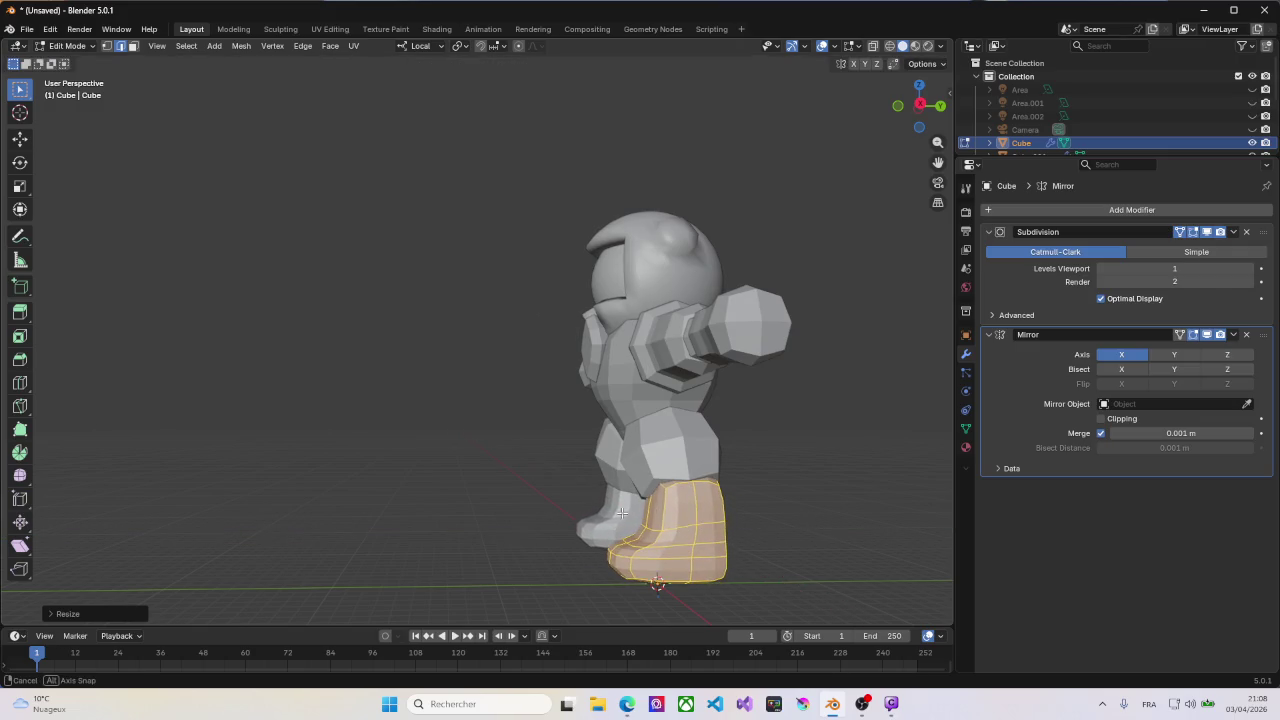
Step: Shift the boot along Y so it tucks under the thigh
mouse_move(700, 520)
middle_down()
mouse_move(746, 519)
mouse_move(682, 501)
mouse_move(724, 499)
middle_up()
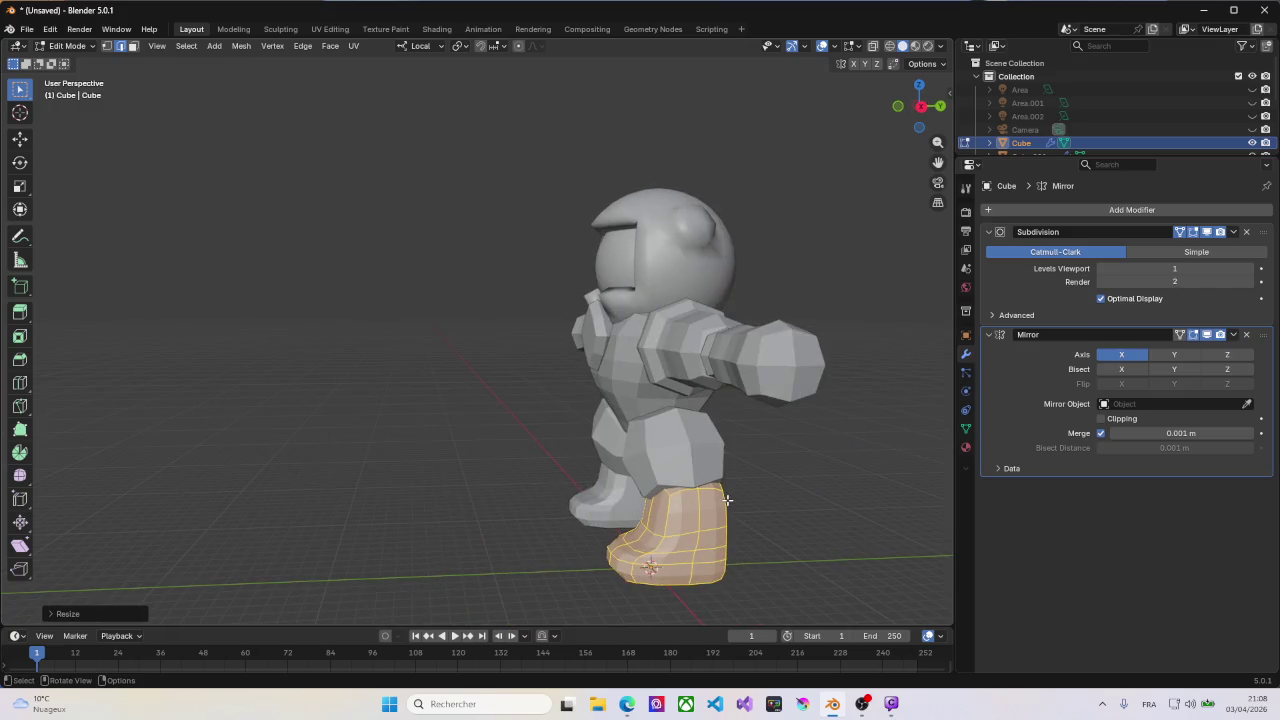
key(g)
key(y)
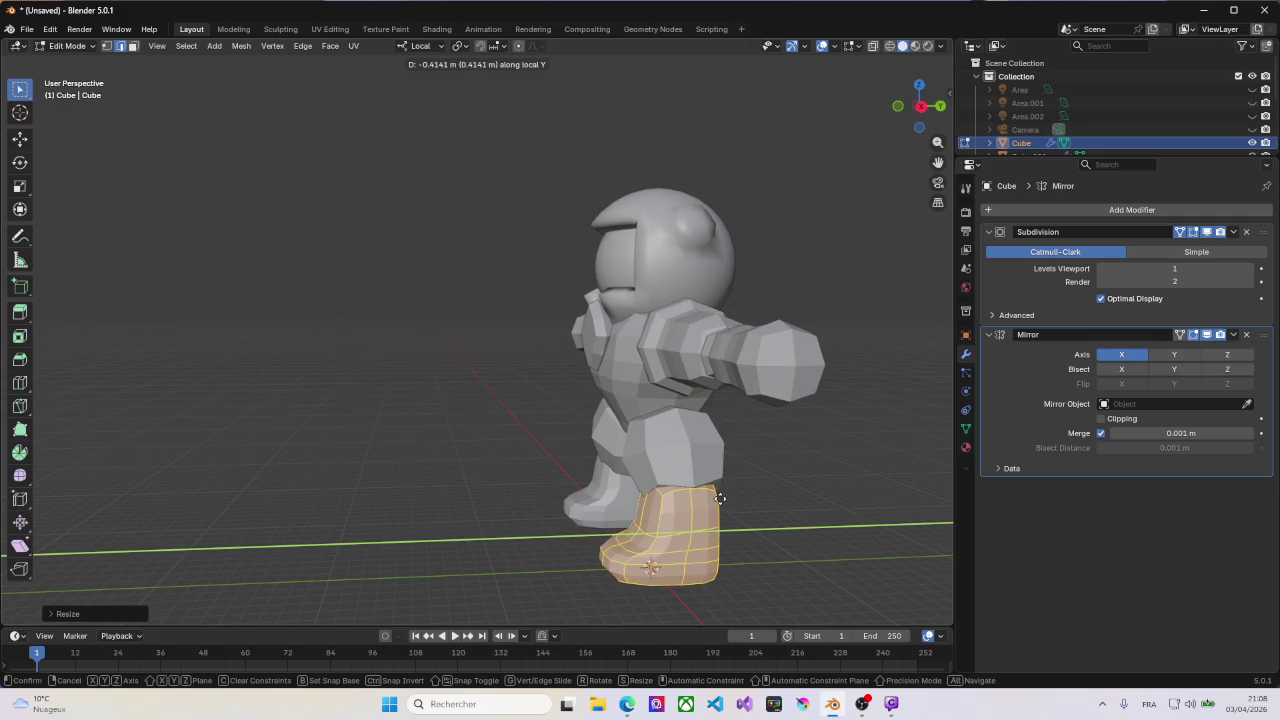
click(719, 498)
middle_drag(719, 498, 676, 483)
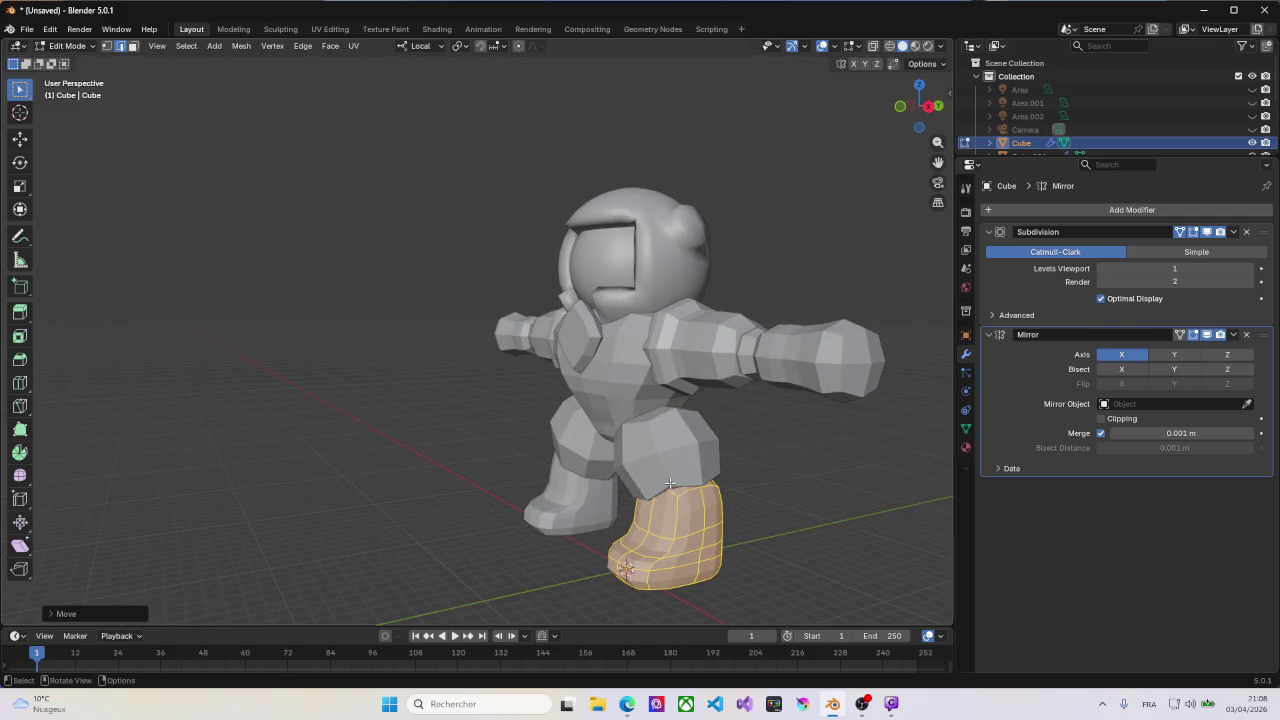
scroll(670, 484, up, 3)
Step: Add an edge loop near the top of the boot
key(ctrl+r)
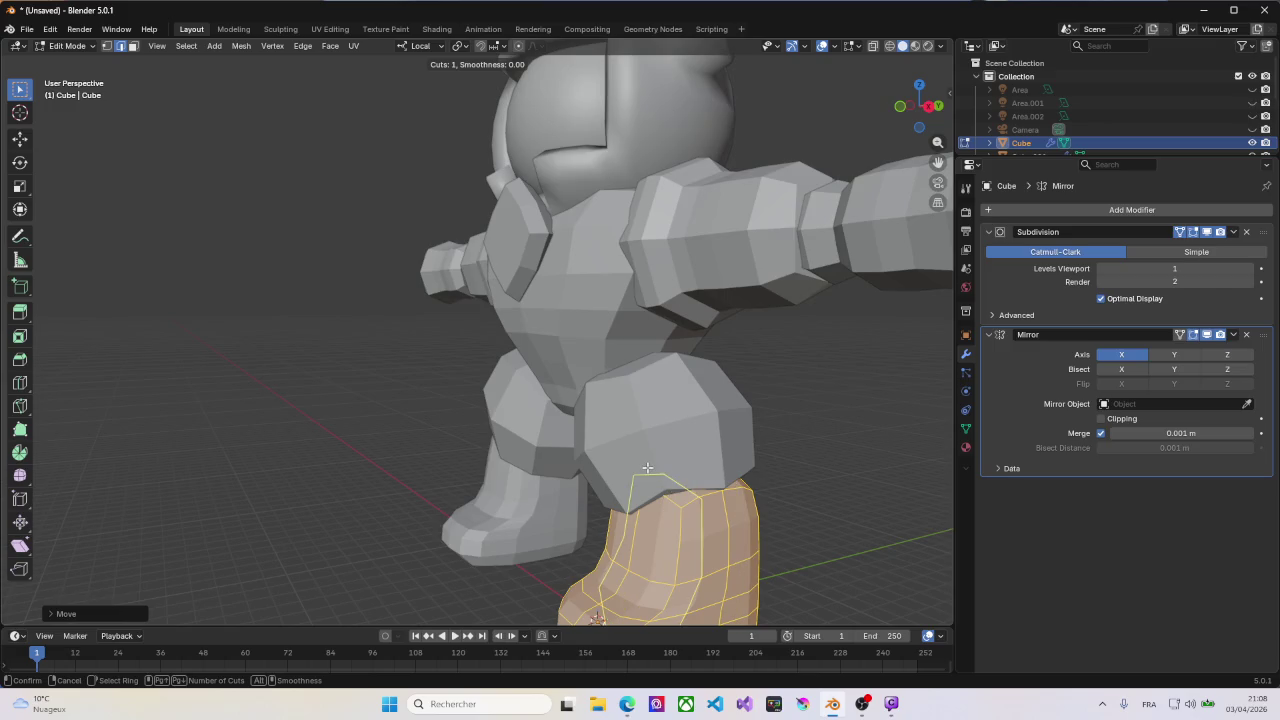
middle_drag(647, 467, 721, 523)
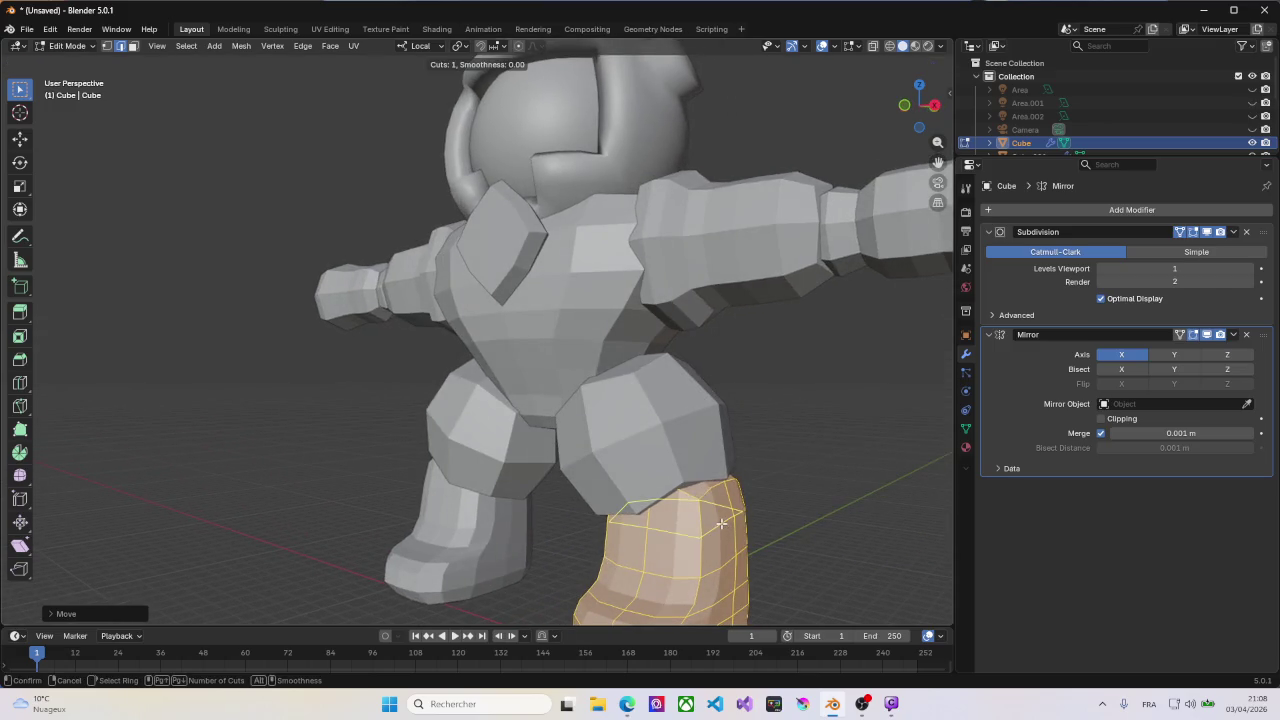
click(721, 523)
click(721, 523)
middle_drag(712, 519, 682, 511)
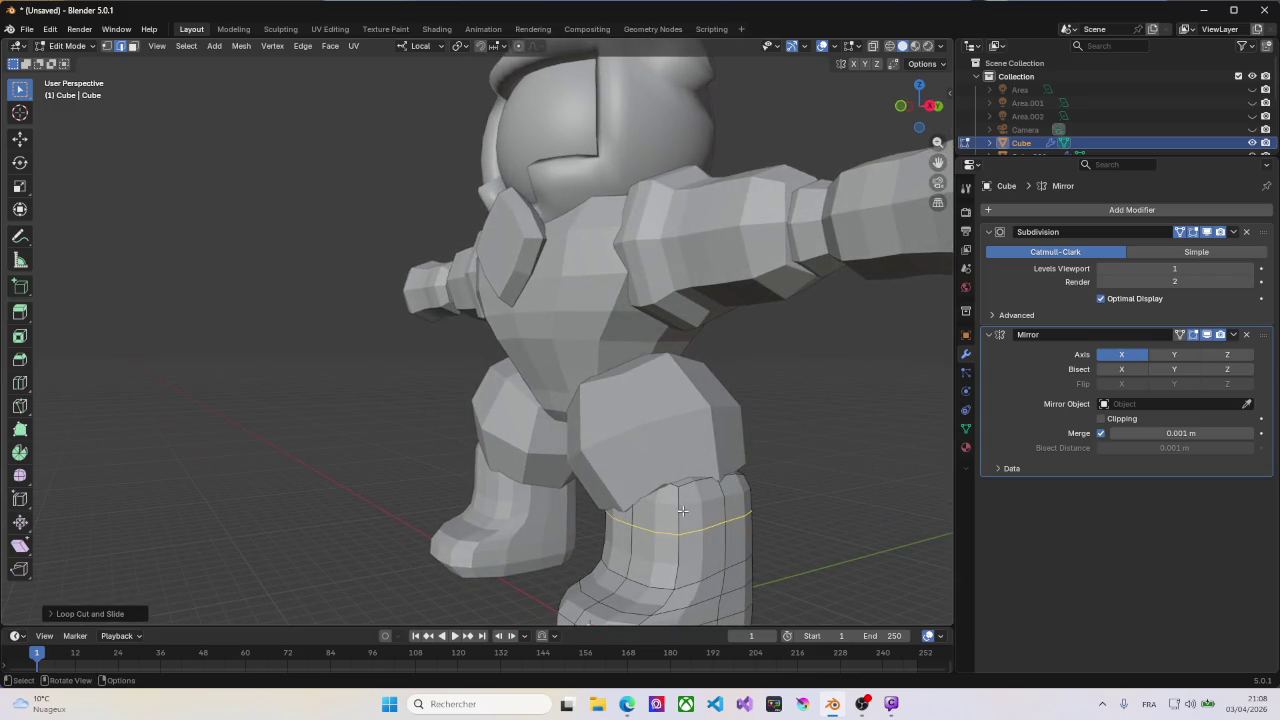
click(682, 511)
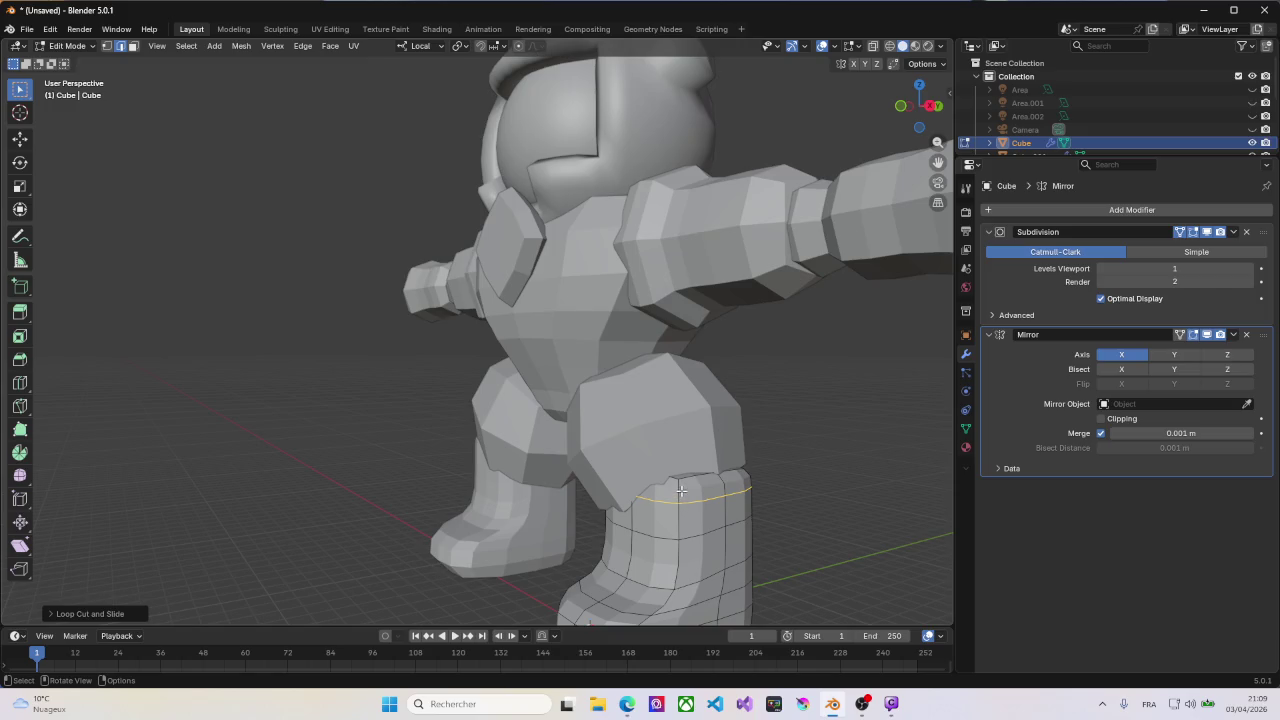
Step: Scale the boot's top face ring inward to 0.6946 to taper the opening
key(3)
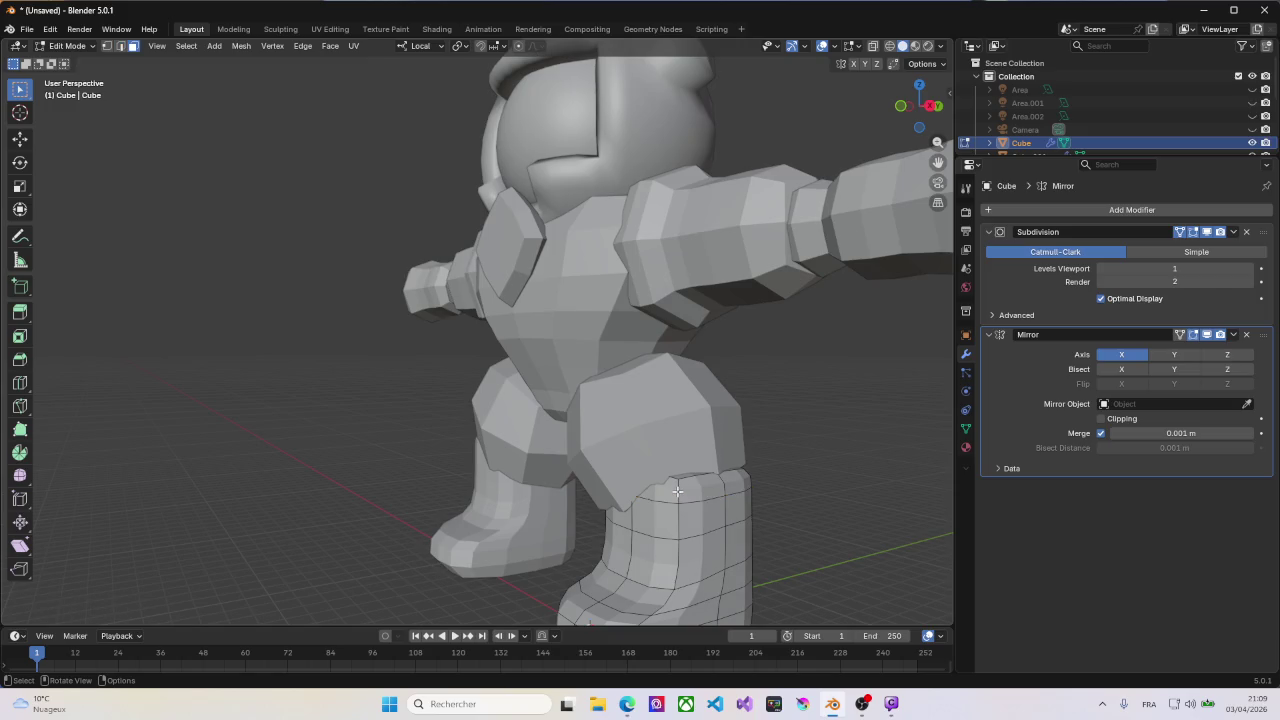
alt+click(677, 491)
key(s)
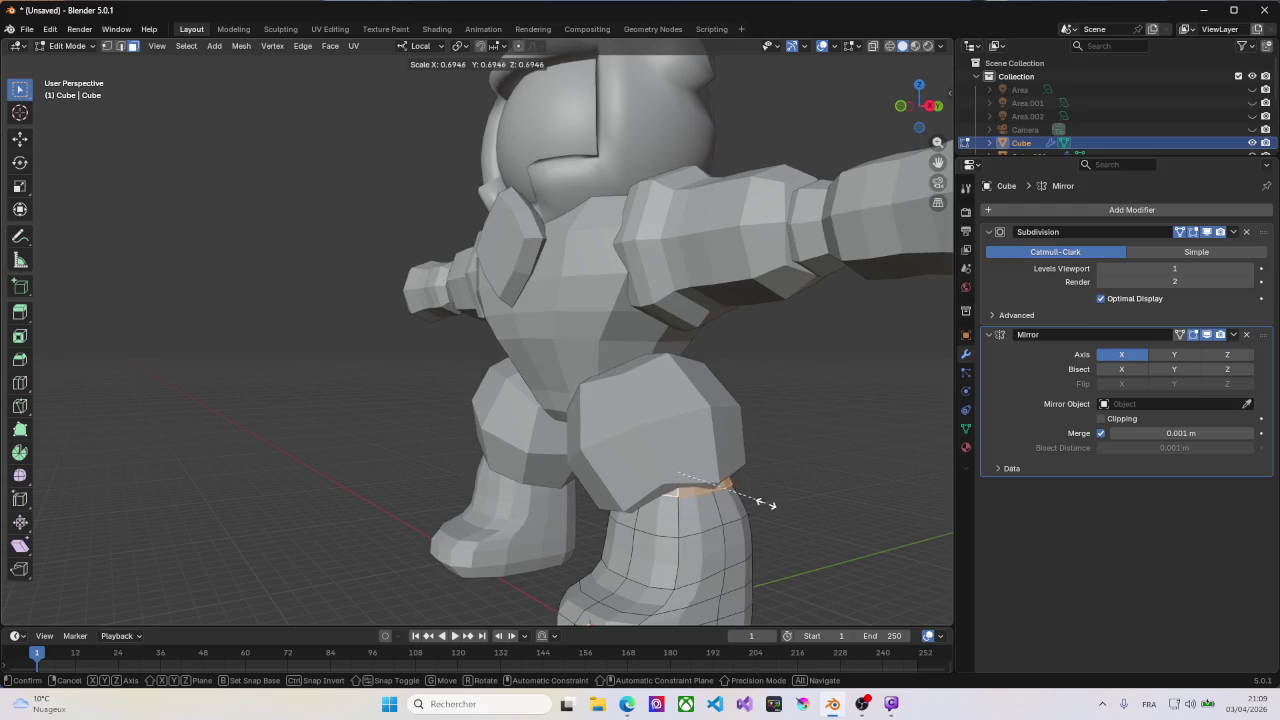
click(740, 496)
mouse_move(689, 515)
middle_down()
mouse_move(730, 500)
mouse_move(686, 510)
mouse_move(680, 530)
middle_up()
Step: In Object Mode, shade the boots smooth, then set them back to flat shading
key(Tab)
right_click(715, 520)
click(649, 426)
scroll(686, 510, down, 5)
right_click(680, 530)
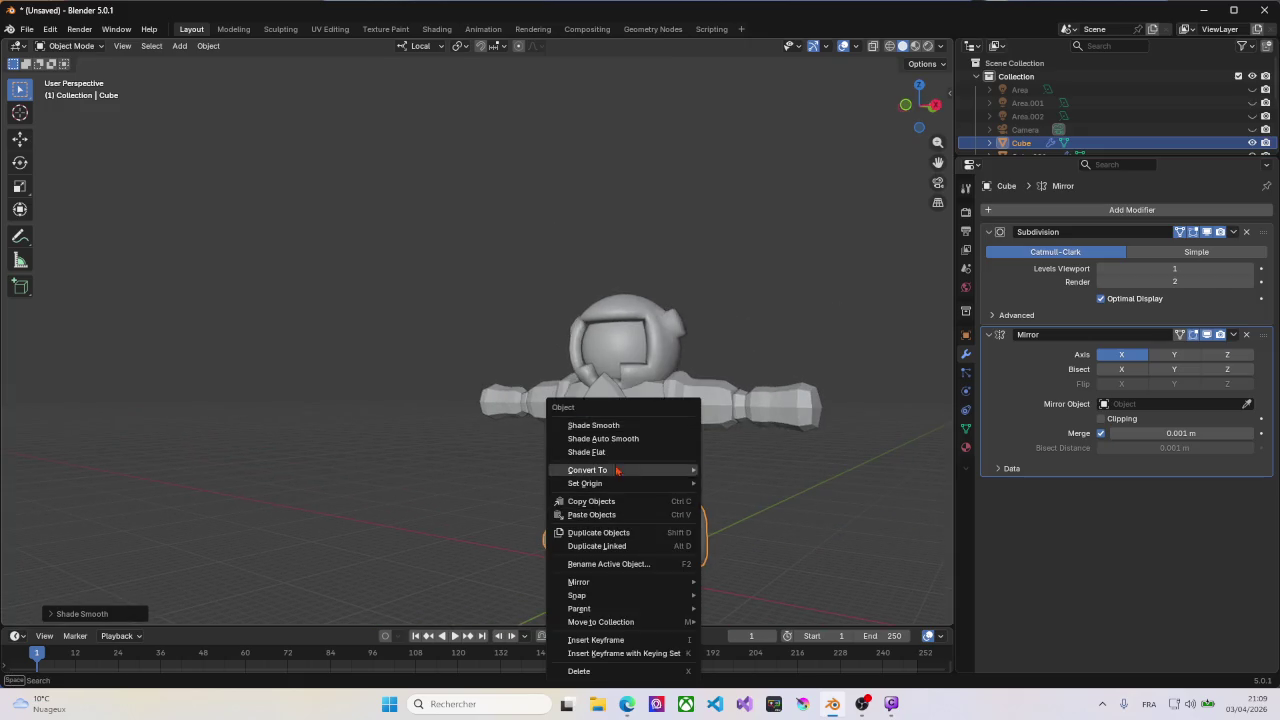
click(588, 452)
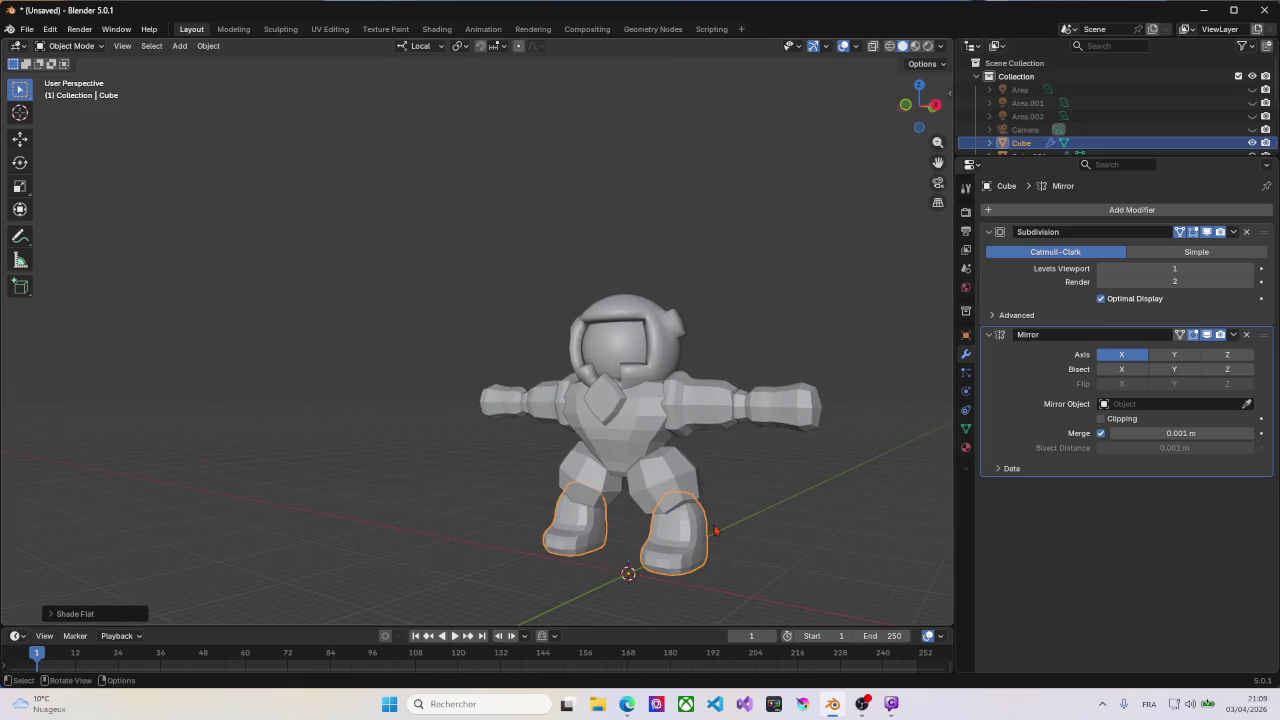
Step: Set the Subdivision modifier's Viewport level to 2
scroll(686, 532, up, 1)
scroll(686, 532, up, 1)
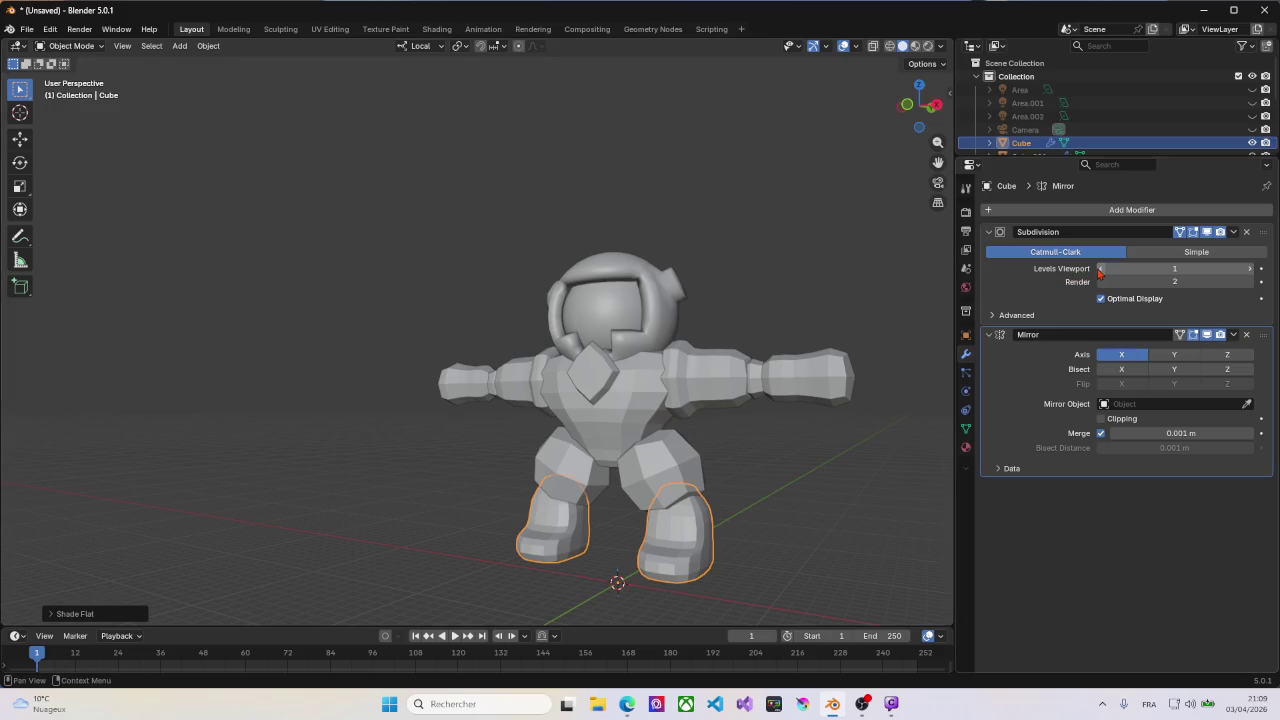
click(1250, 272)
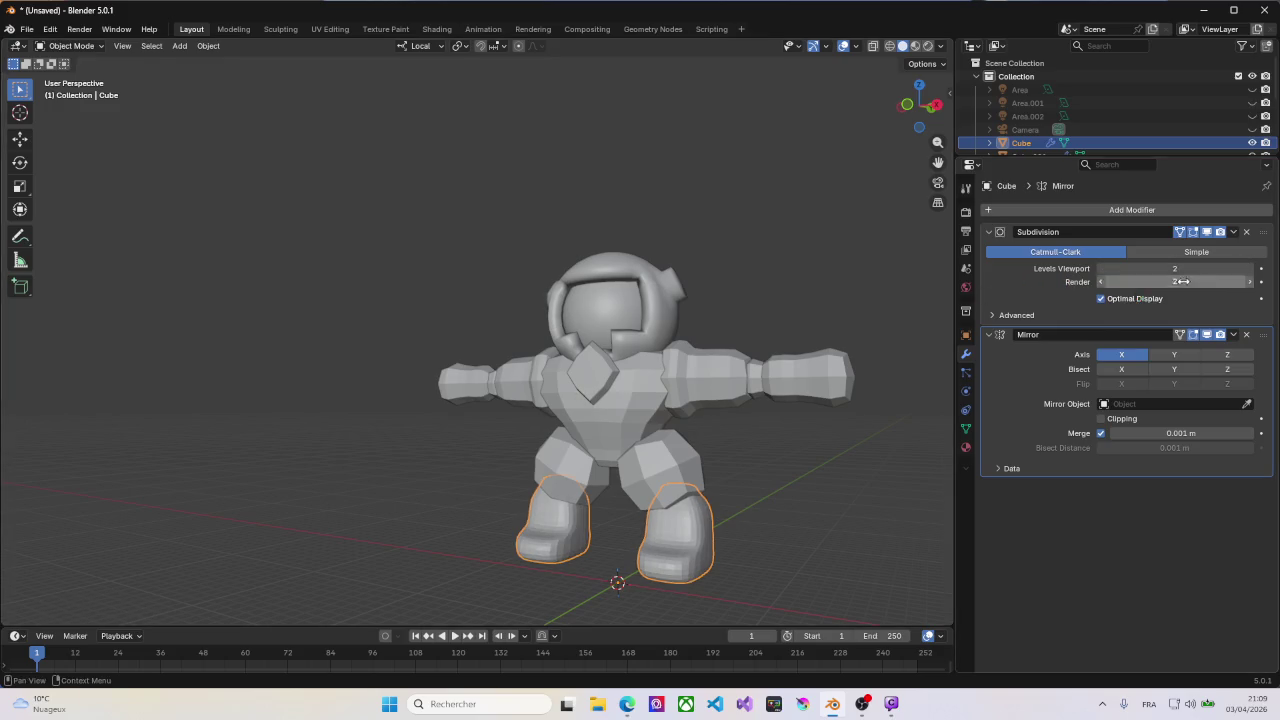
middle_drag(450, 440, 828, 424)
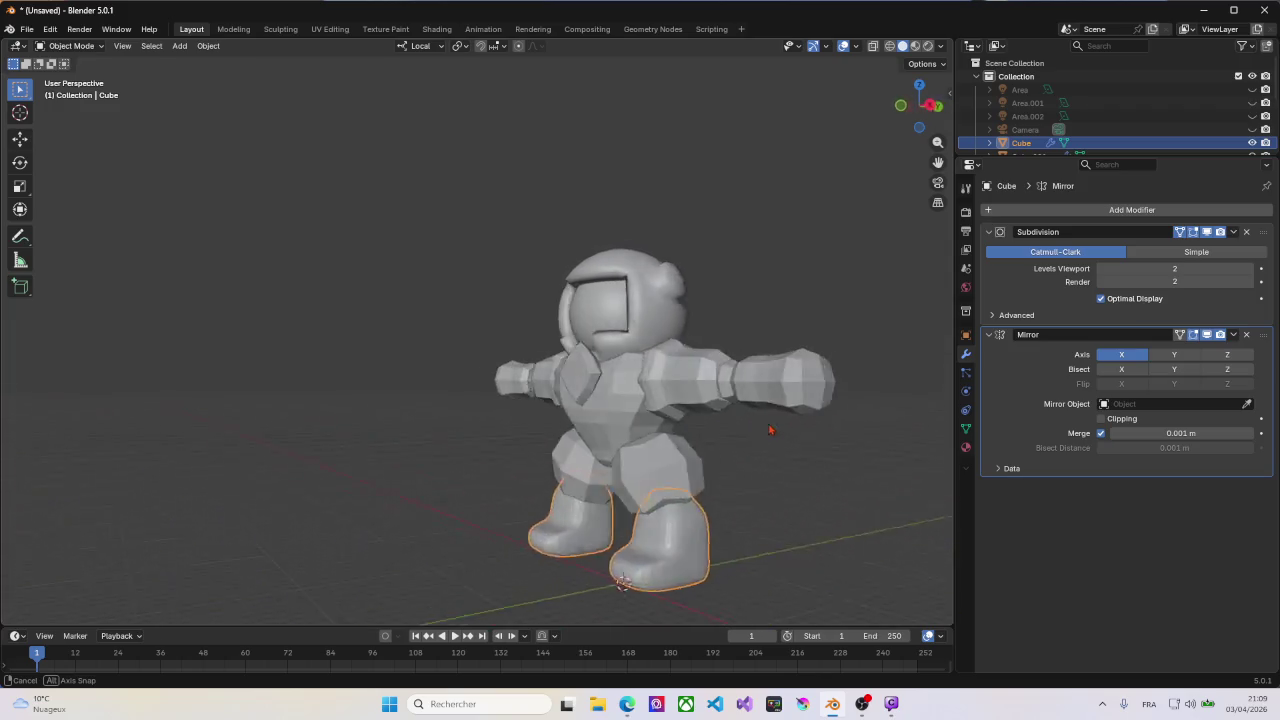
scroll(750, 421, up, 1)
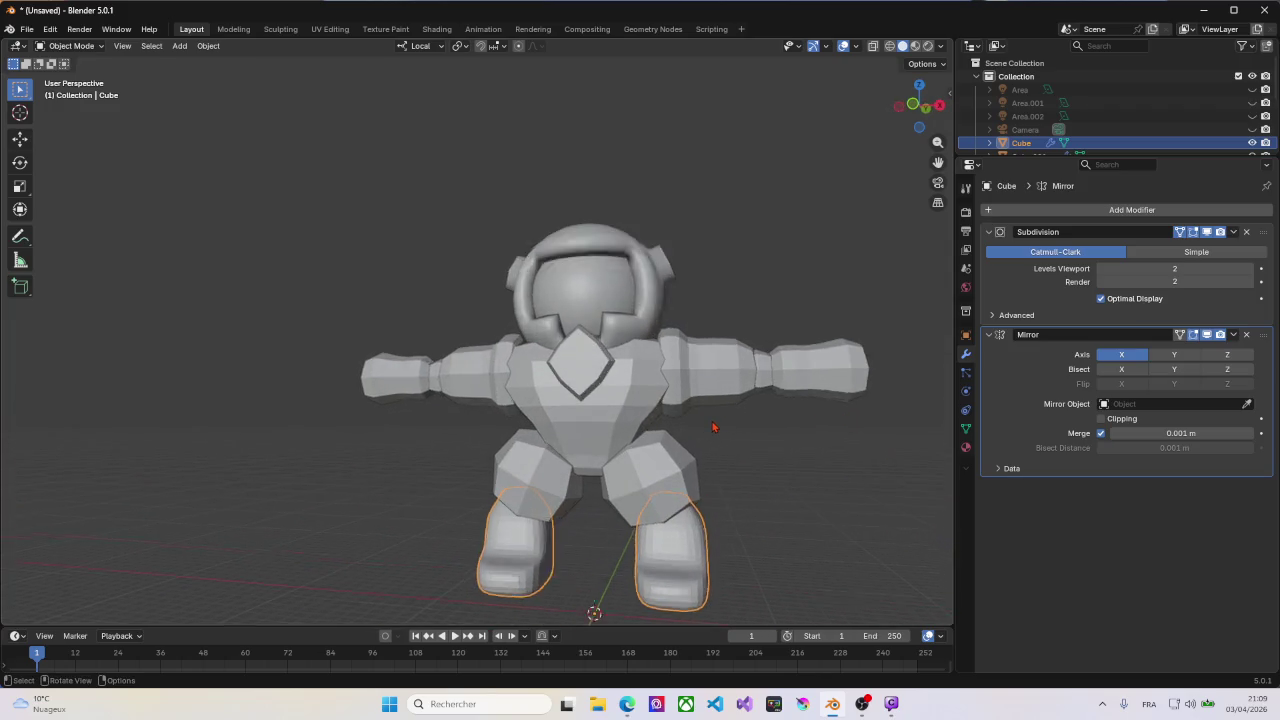
scroll(714, 427, up, 2)
Step: Open the thigh mesh for editing and add a centred edge loop across it
scroll(700, 434, down, 2)
key(Tab)
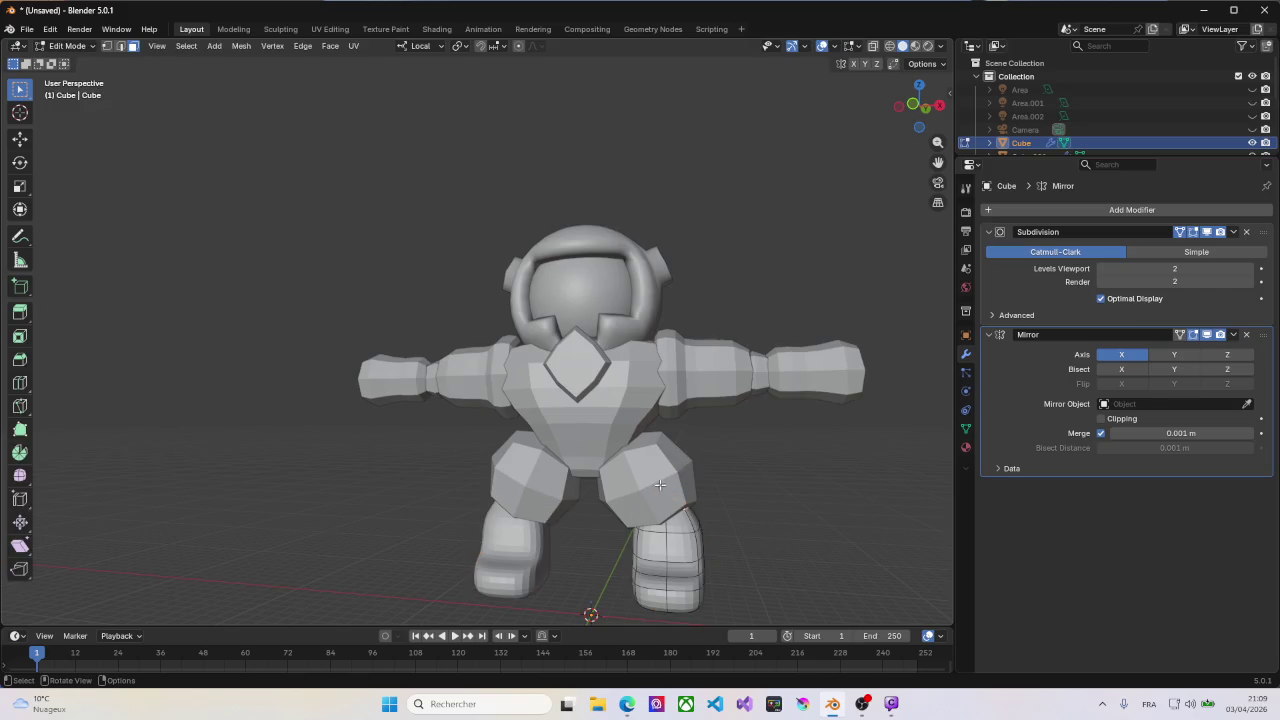
key(Tab)
click(660, 488)
key(Tab)
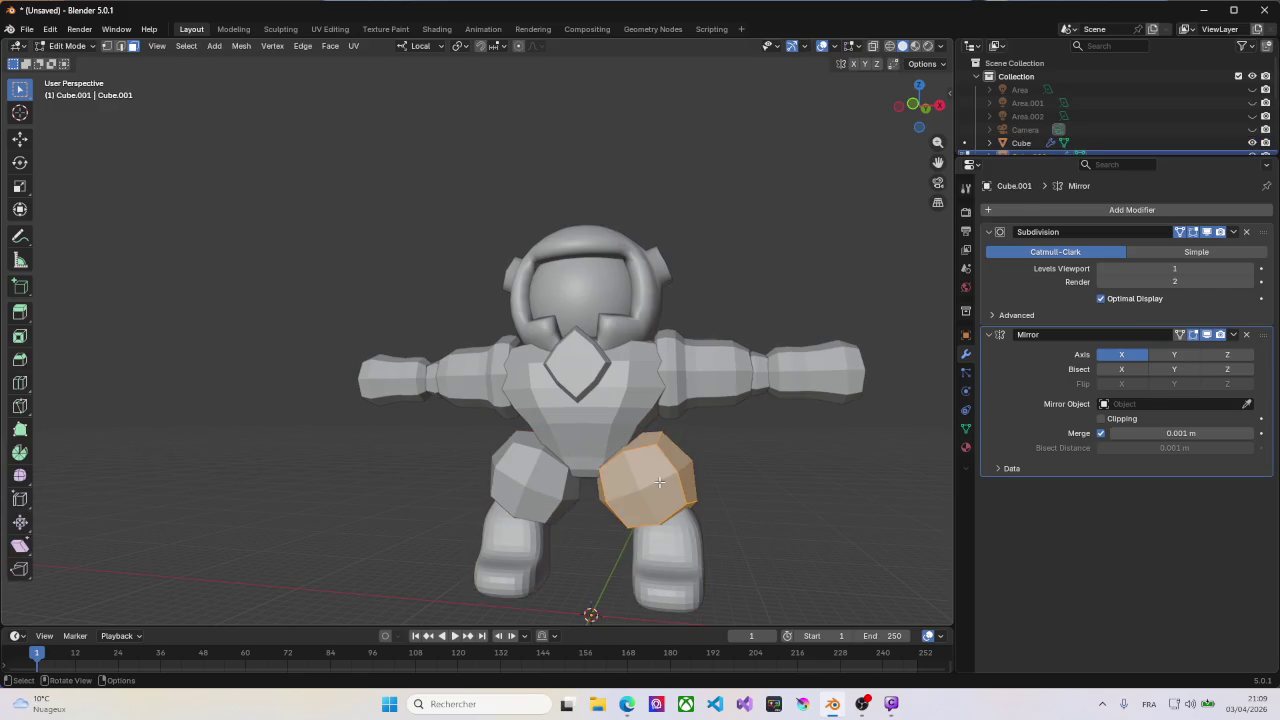
key(ctrl+r)
click(660, 482)
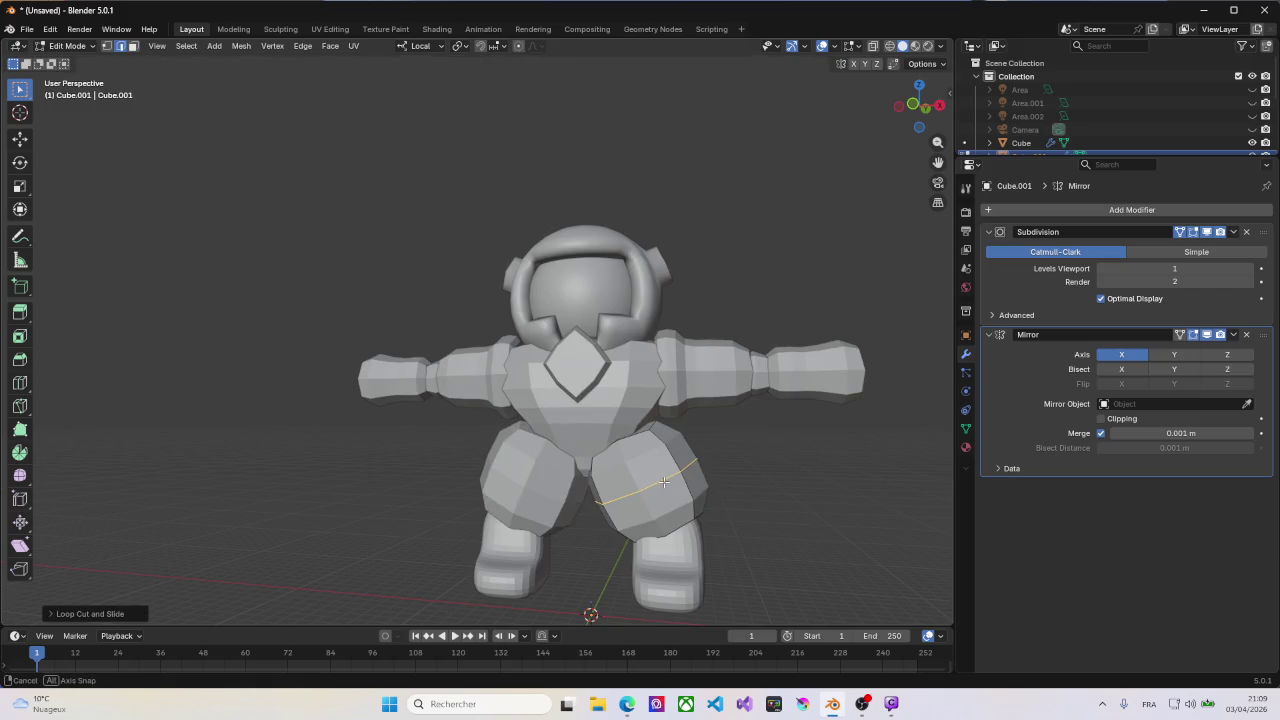
click(664, 482)
Step: Bevel the thigh loop into a band and extrude it inward along normals
key(ctrl+b)
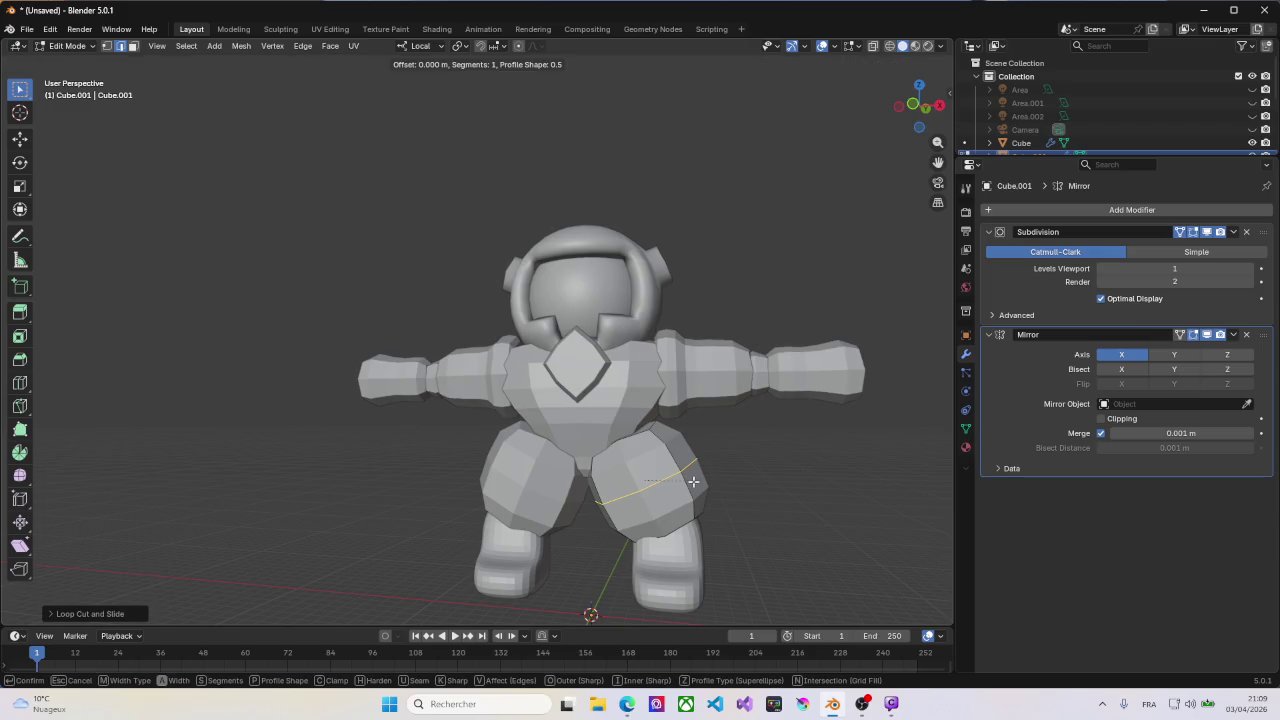
click(703, 488)
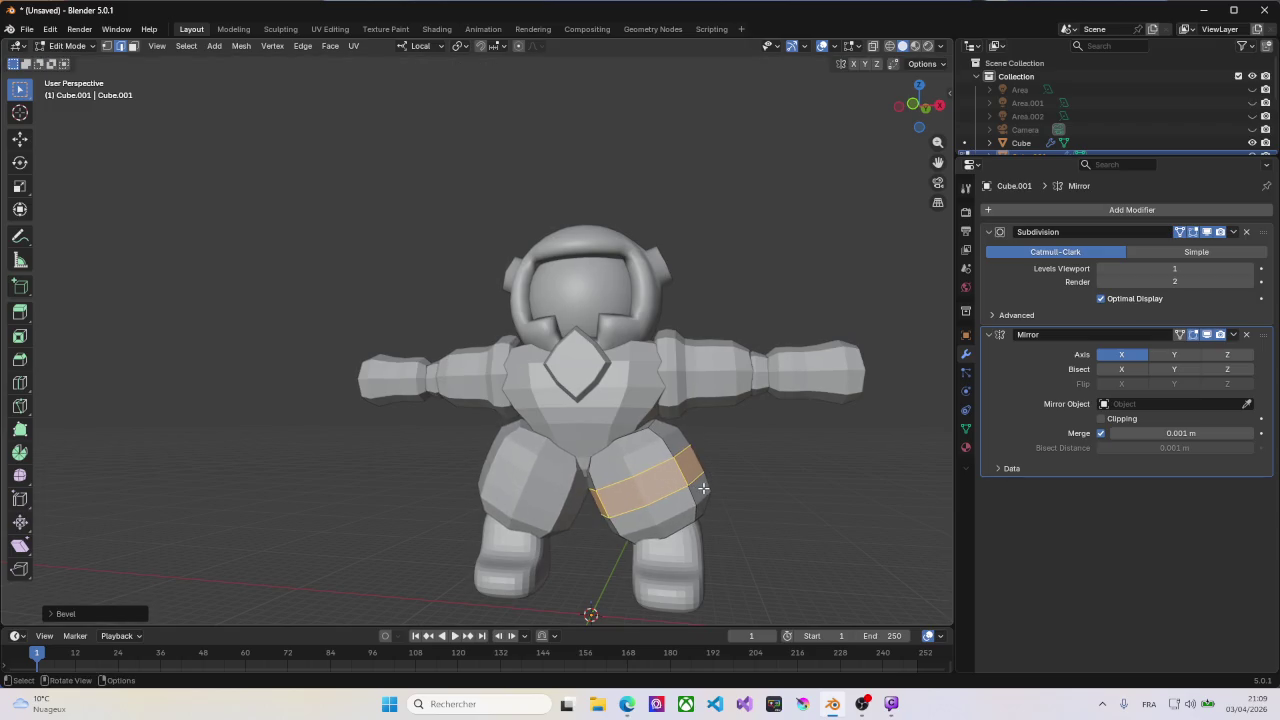
key(alt+e)
click(800, 480)
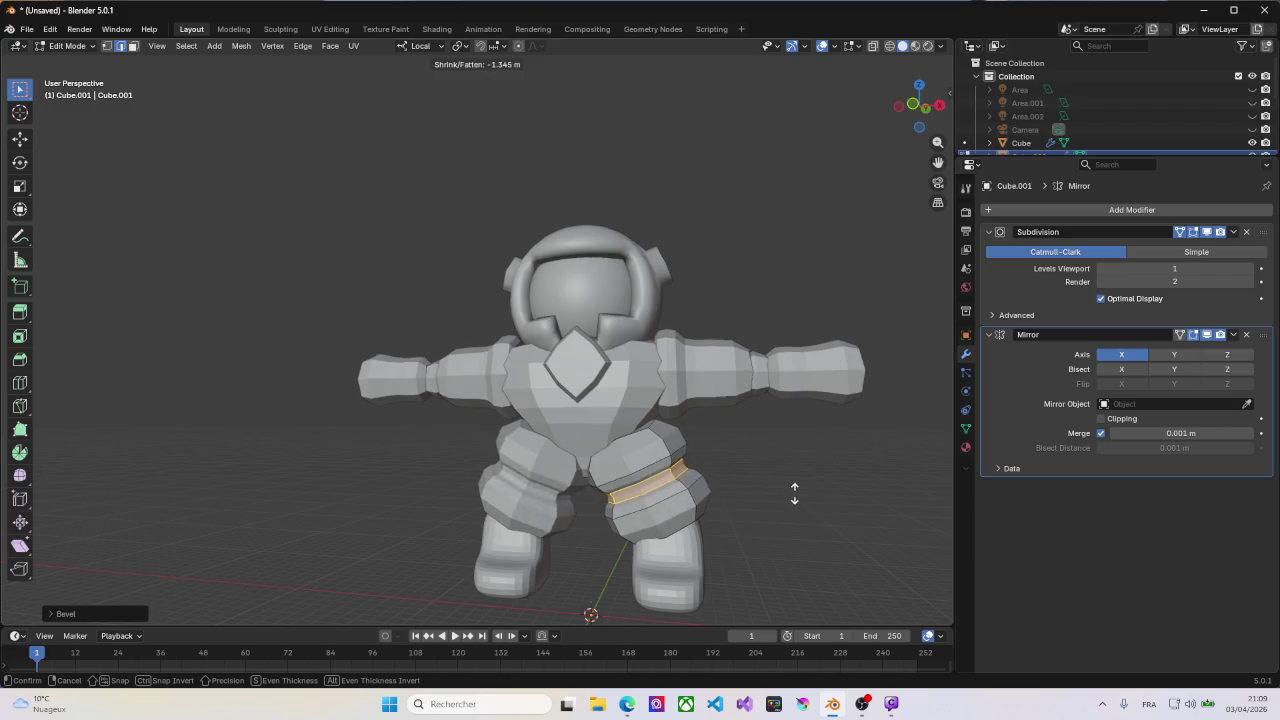
click(793, 497)
middle_drag(793, 497, 692, 531)
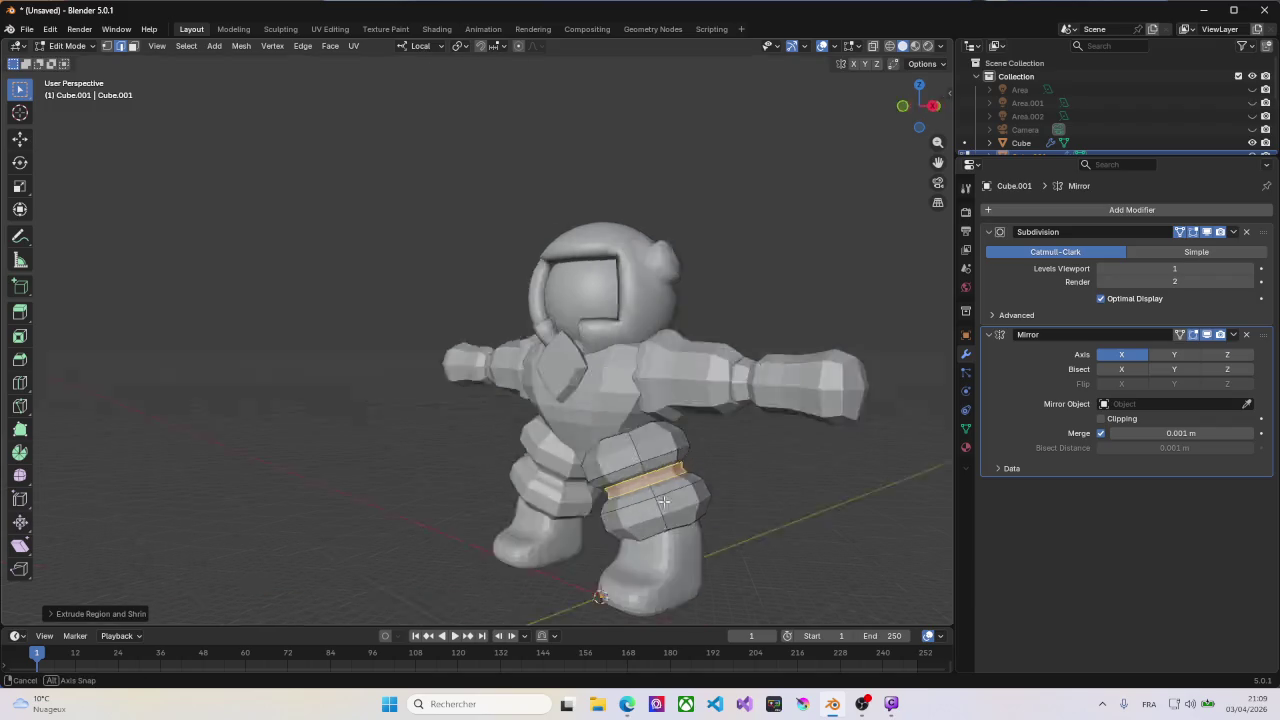
Step: Leave the thigh and open the boot mesh in Edit Mode
key(Tab)
click(693, 563)
key(Tab)
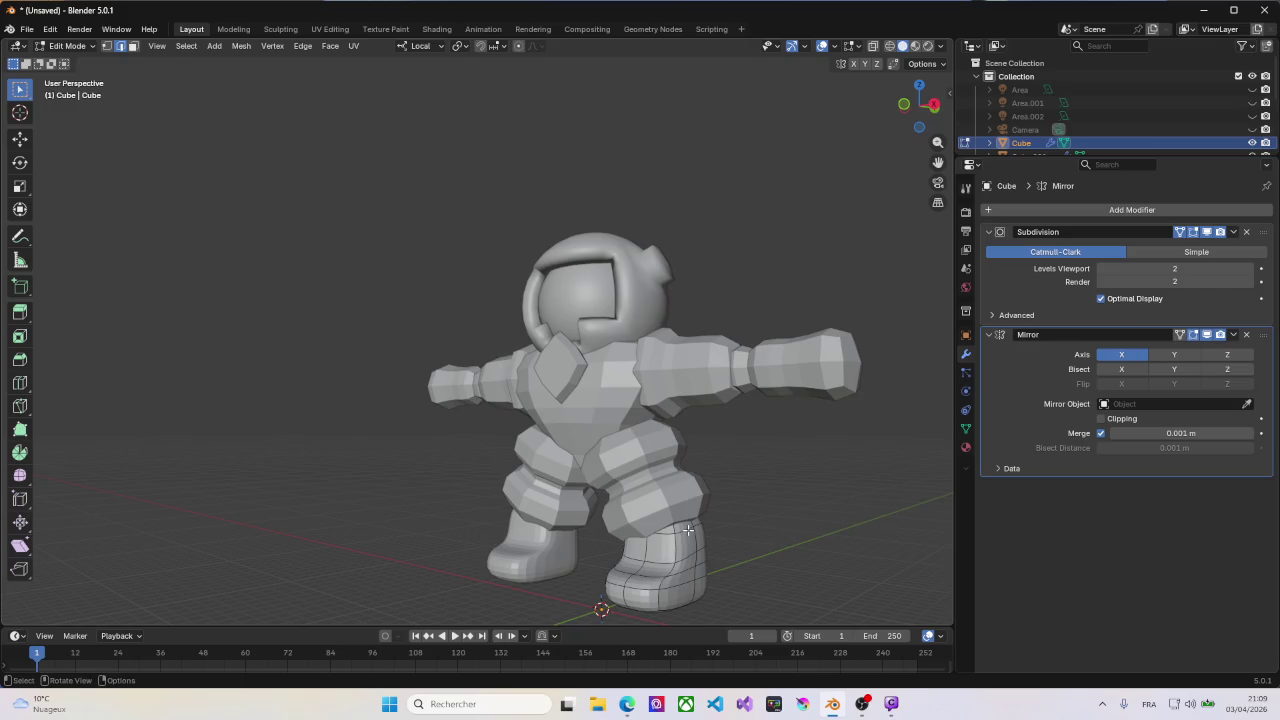
Step: Bevel the boot's rim edge loop and extrude that band outward along normals into a cuff
ctrl+click(695, 530)
key(ctrl+b)
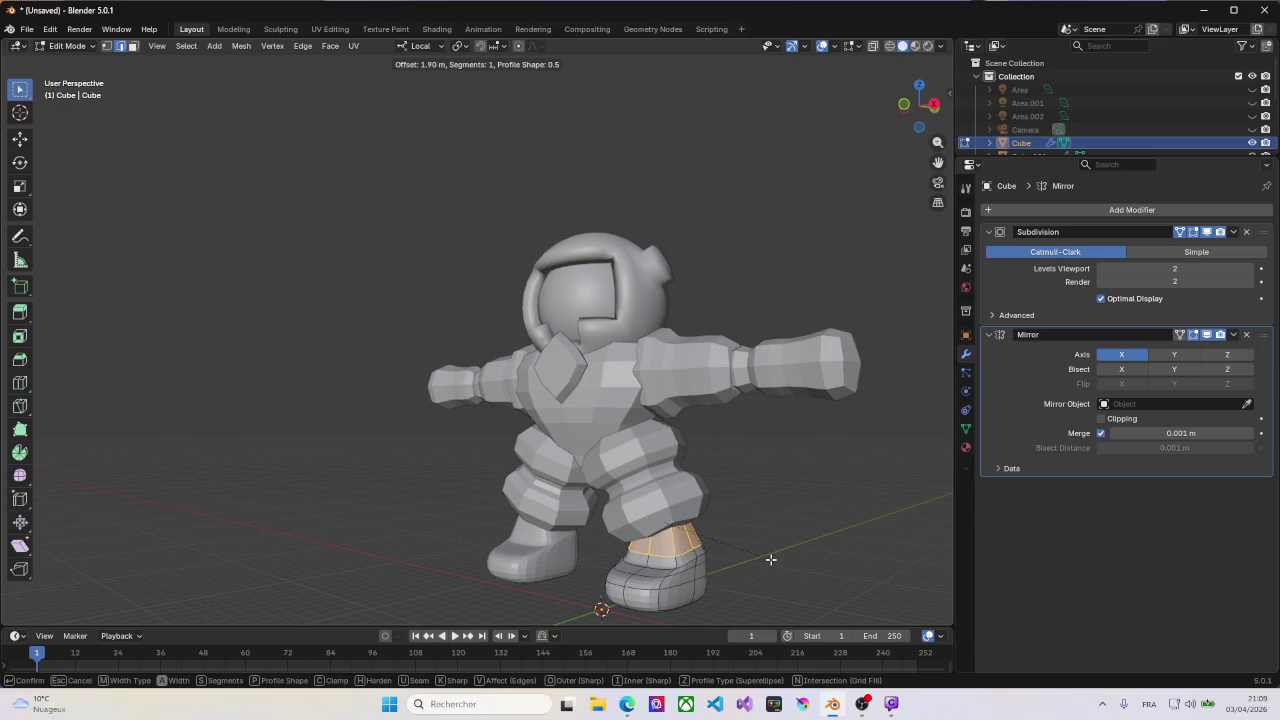
click(766, 554)
key(alt+e)
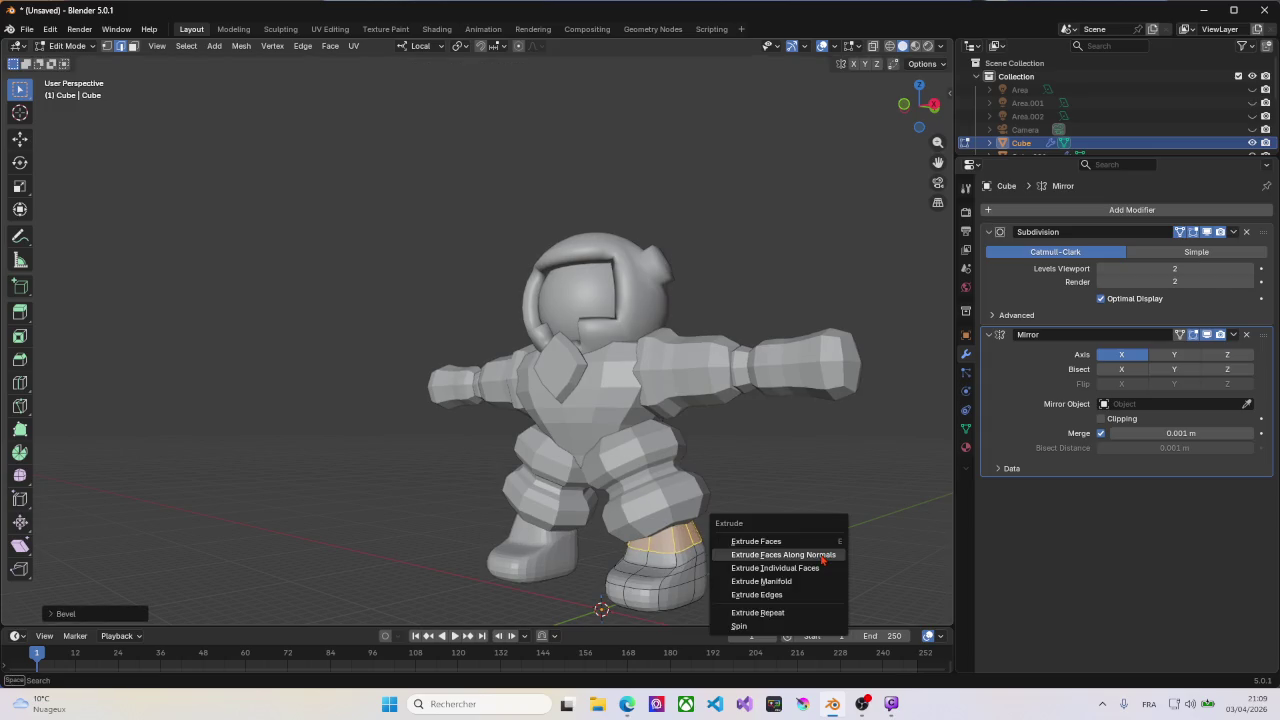
click(818, 556)
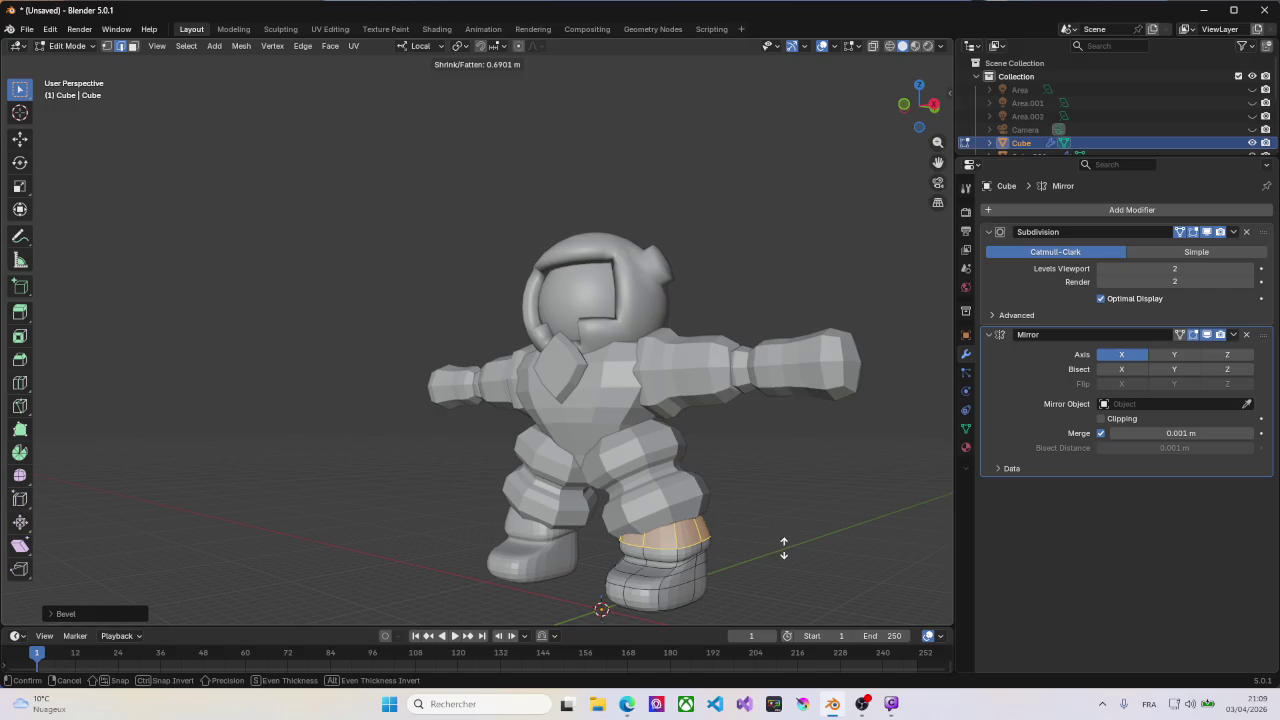
click(784, 545)
mouse_move(784, 545)
middle_down()
mouse_move(714, 543)
mouse_move(666, 586)
mouse_move(766, 537)
mouse_move(704, 526)
mouse_move(569, 457)
mouse_move(590, 448)
middle_up()
scroll(569, 457, up, 2)
scroll(569, 457, up, 2)
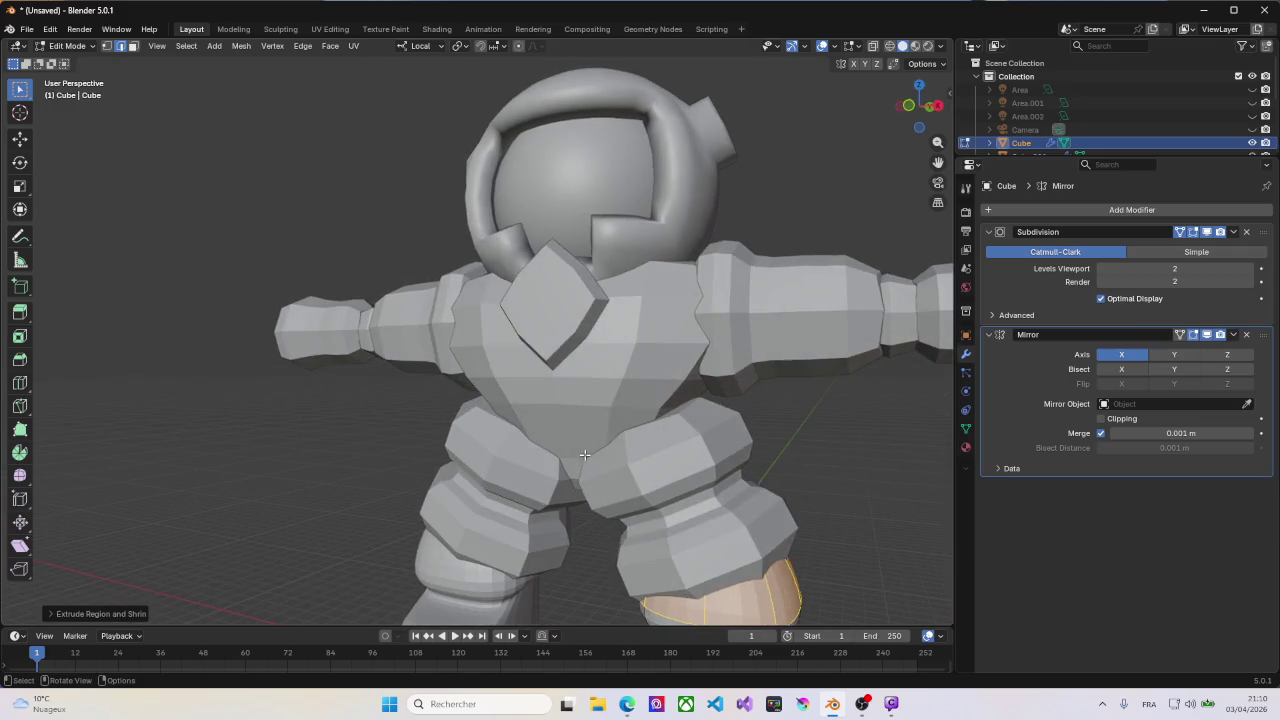
Step: Select the torso's waist edge loop in Edit Mode and scale it slightly inward
key(Tab)
click(591, 447)
key(Tab)
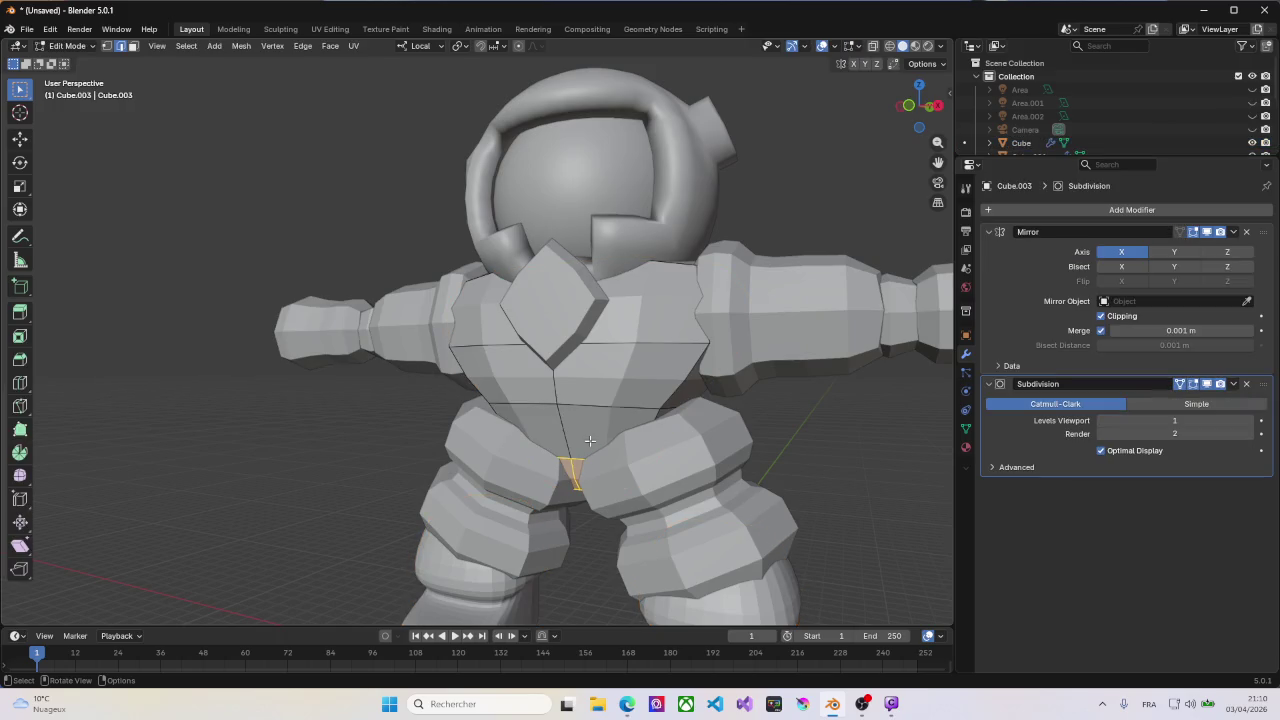
alt+click(600, 408)
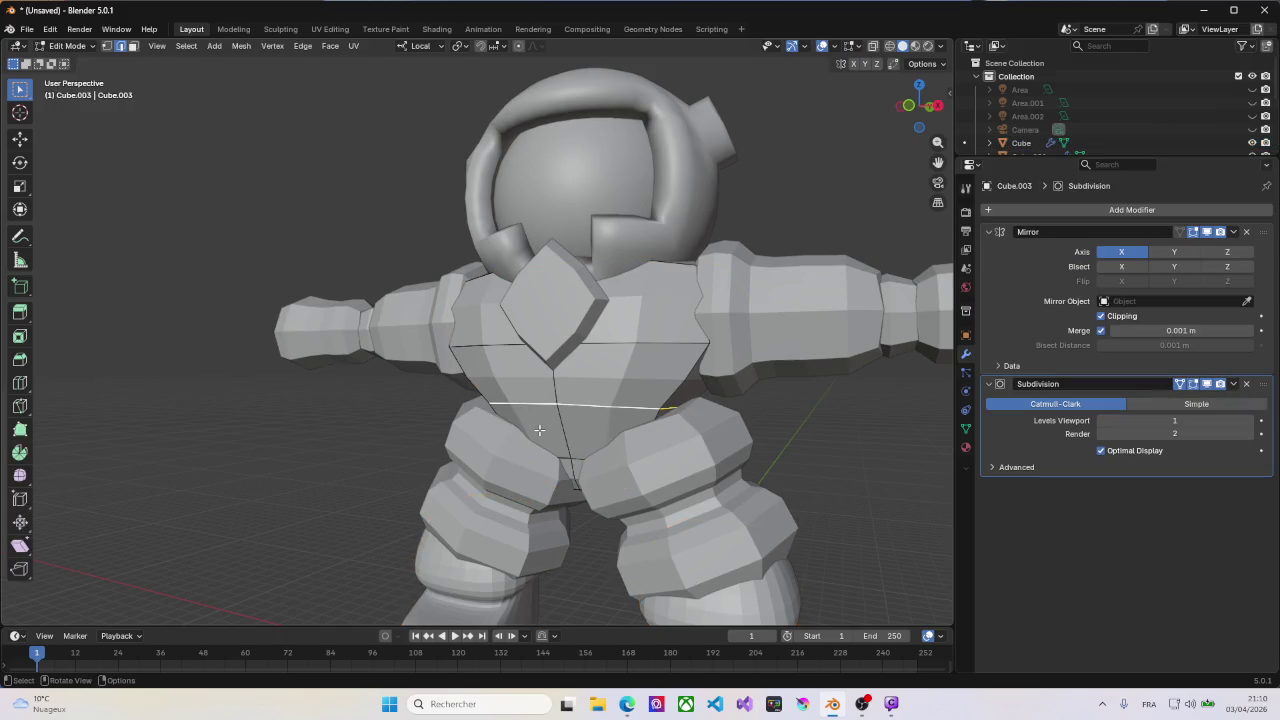
middle_drag(539, 430, 740, 437)
key(s)
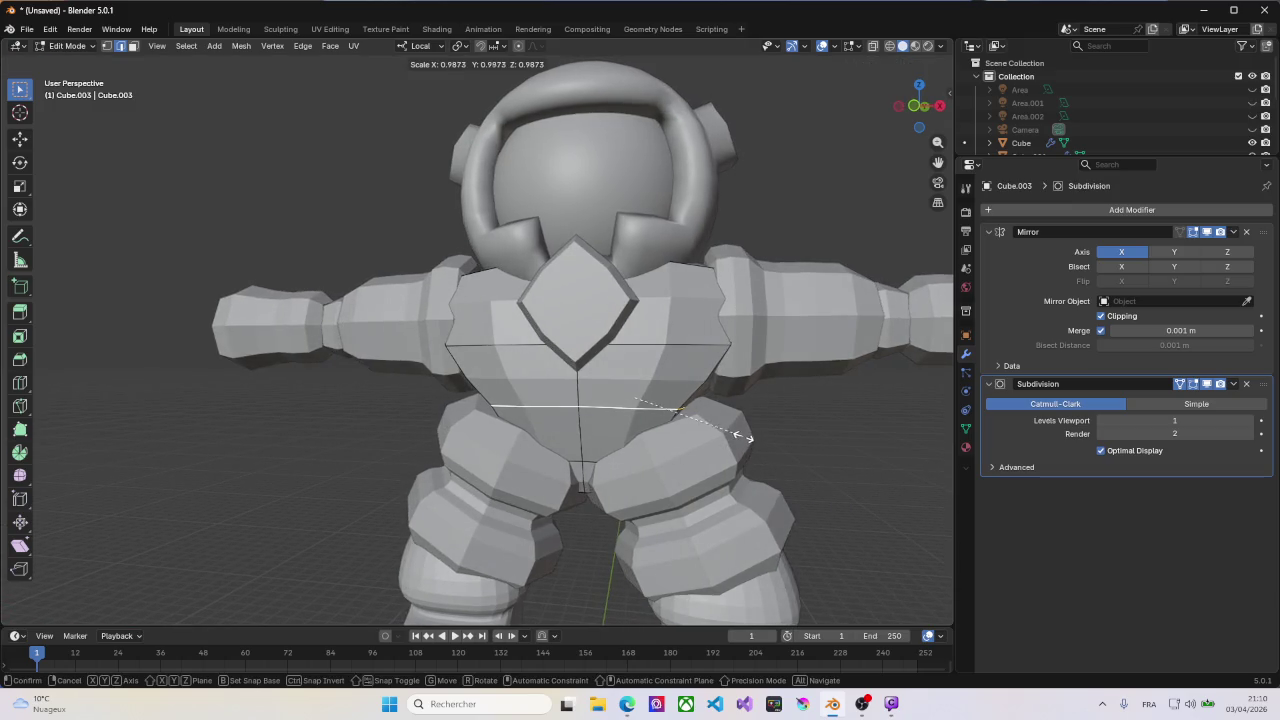
click(647, 429)
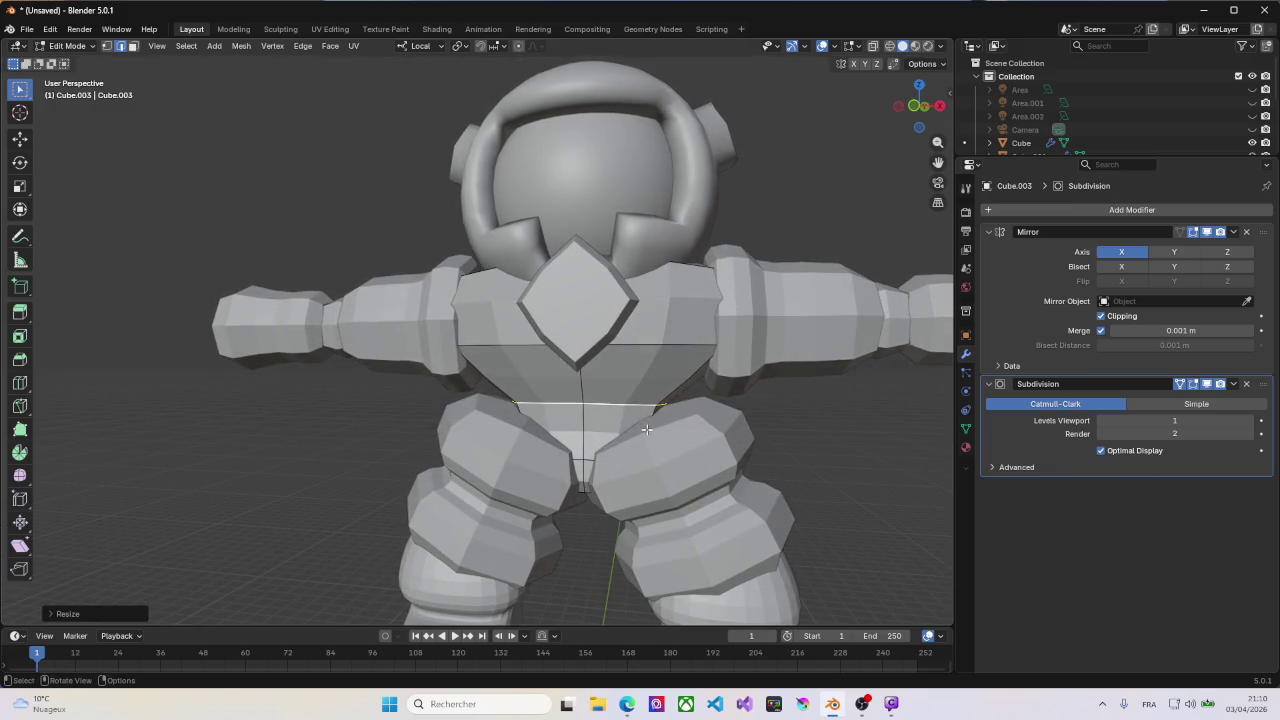
middle_drag(647, 429, 634, 432)
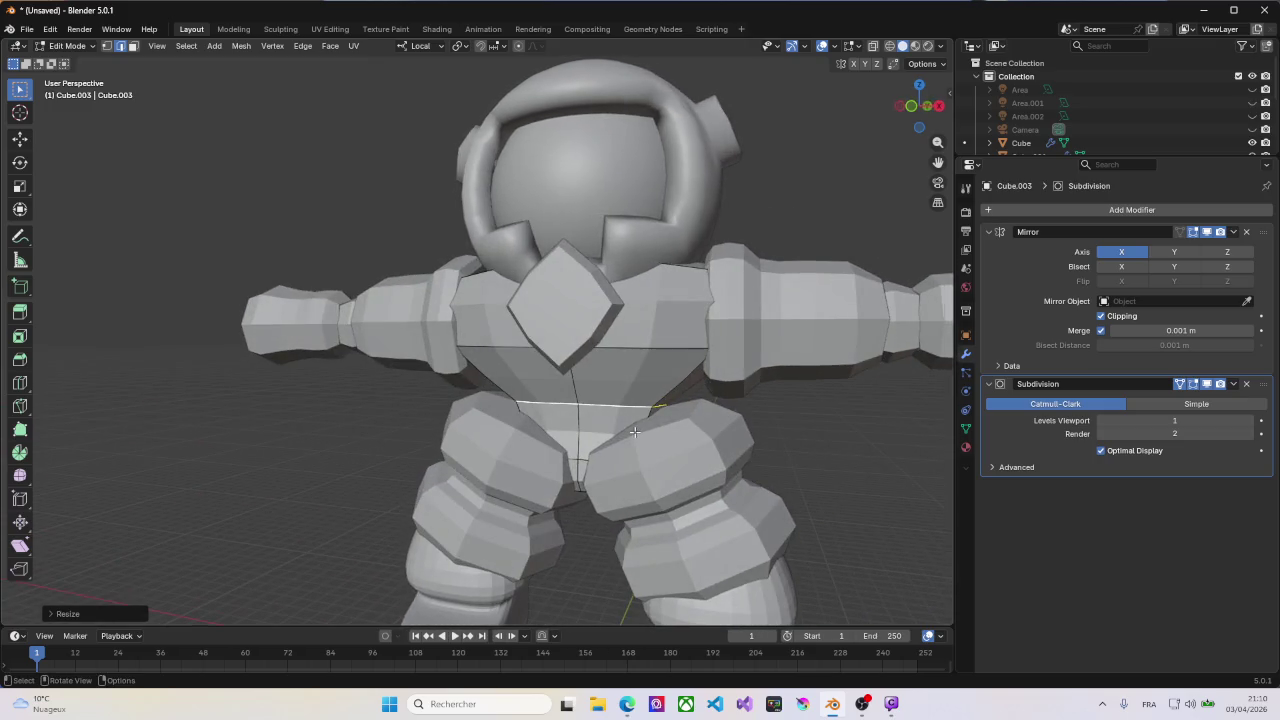
Step: Duplicate the waist loop in place and separate it into its own object
key(shift+d)
right_click(681, 441)
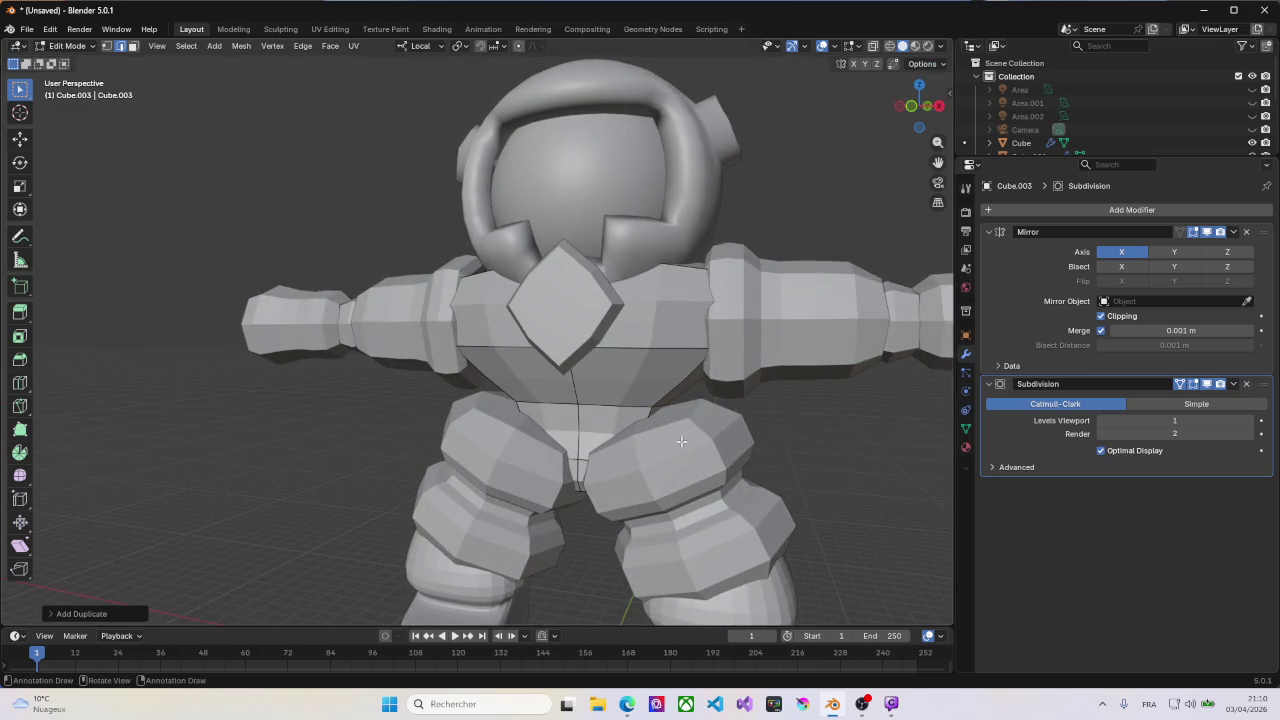
key(p)
click(712, 444)
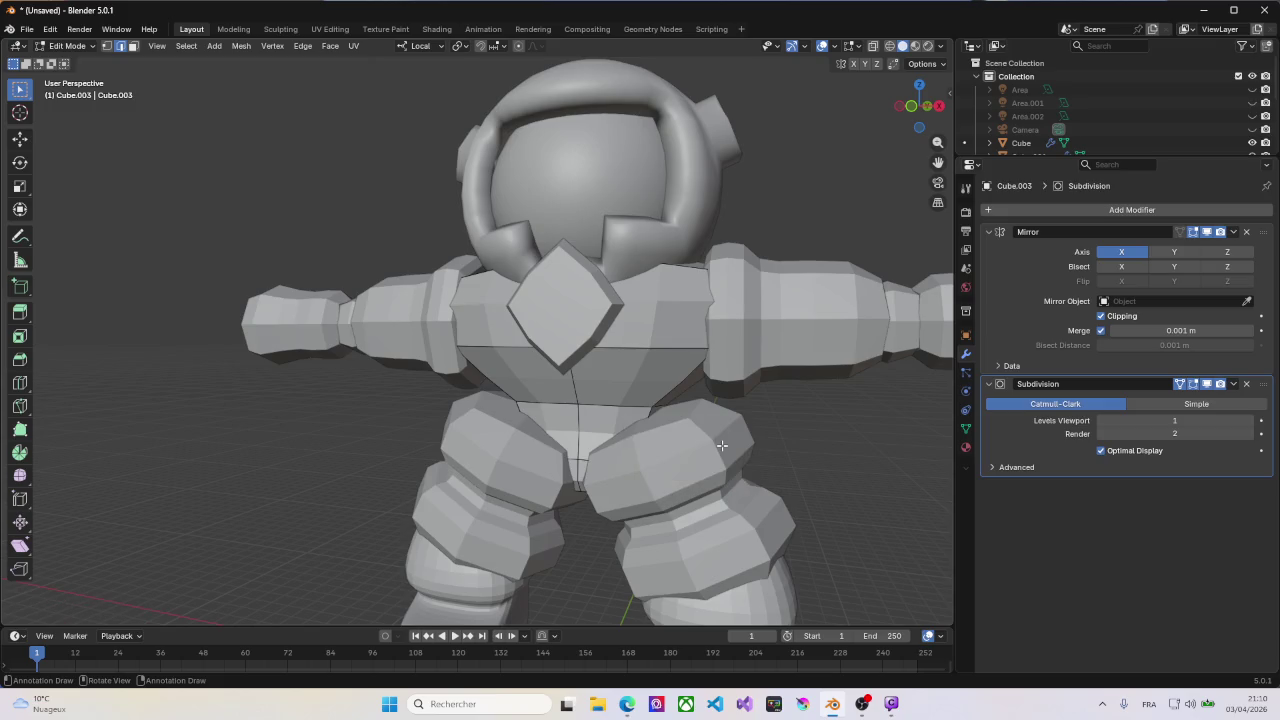
key(Tab)
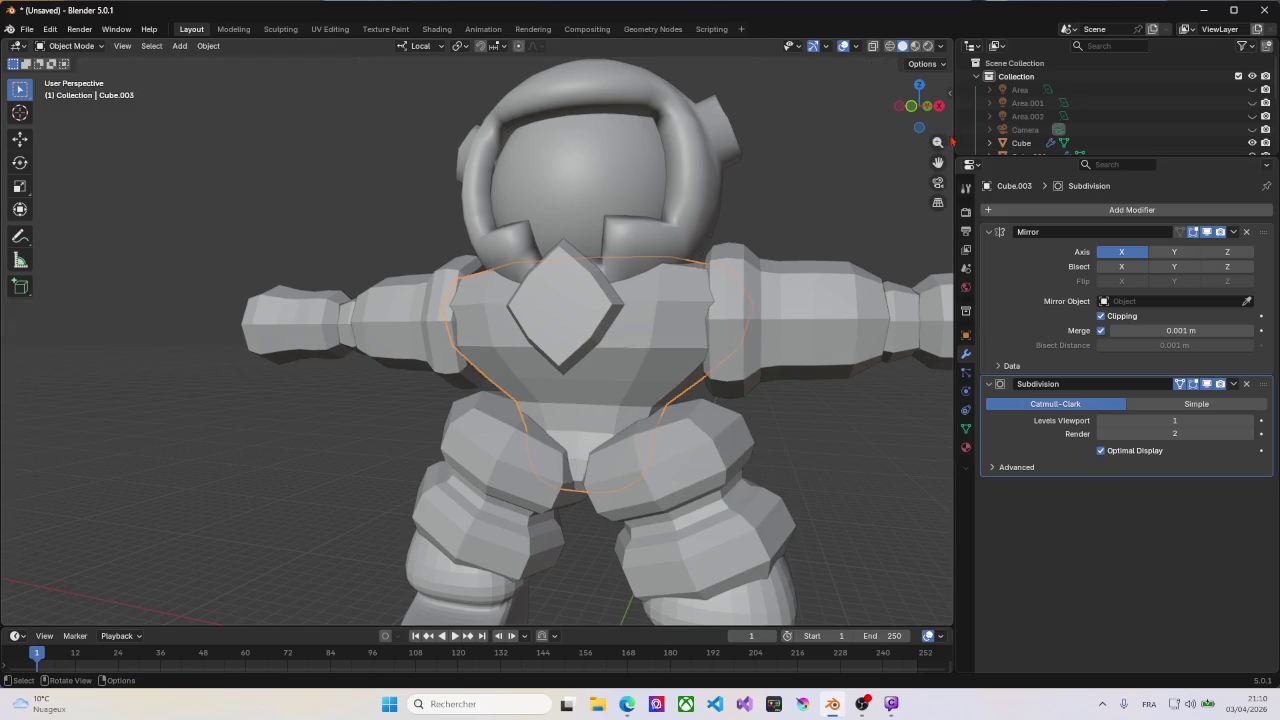
Step: Step through Cube.007 to Cube.003 in the Outliner and select Cube.002, the waist loop
scroll(1030, 134, down, 2)
scroll(1032, 136, down, 2)
scroll(1033, 143, down, 2)
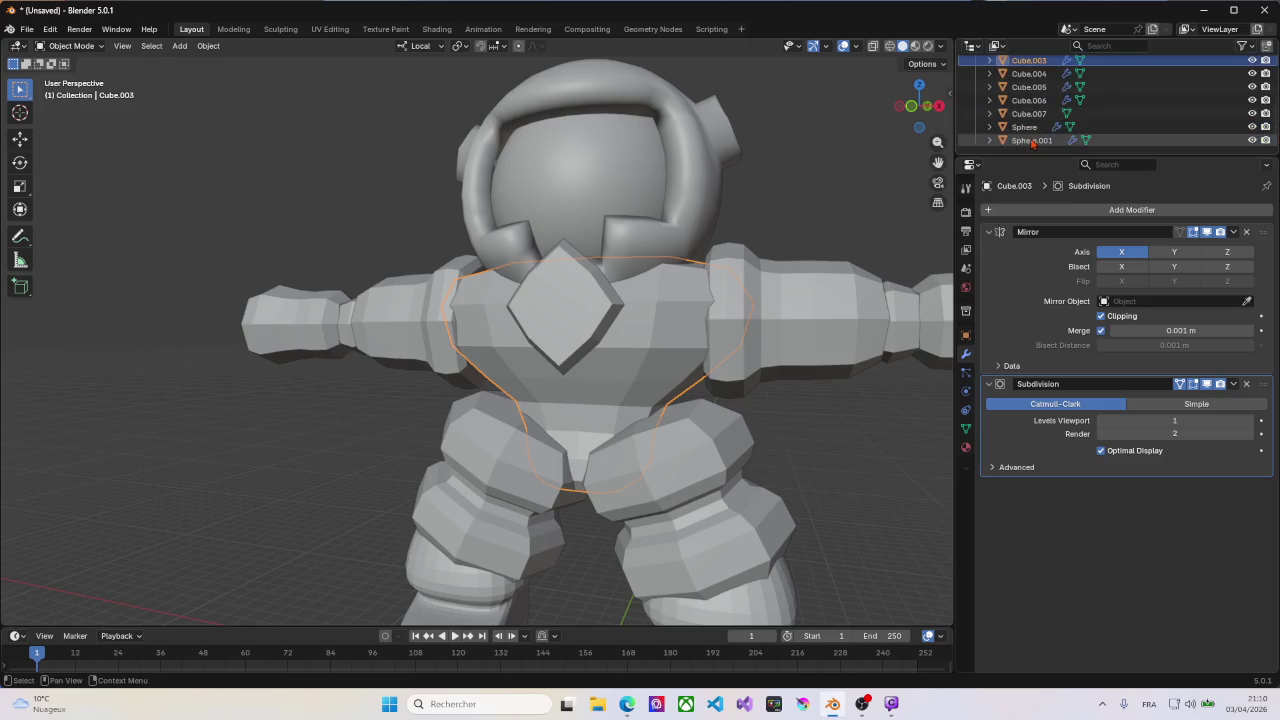
click(1033, 141)
key(Up)
key(Up)
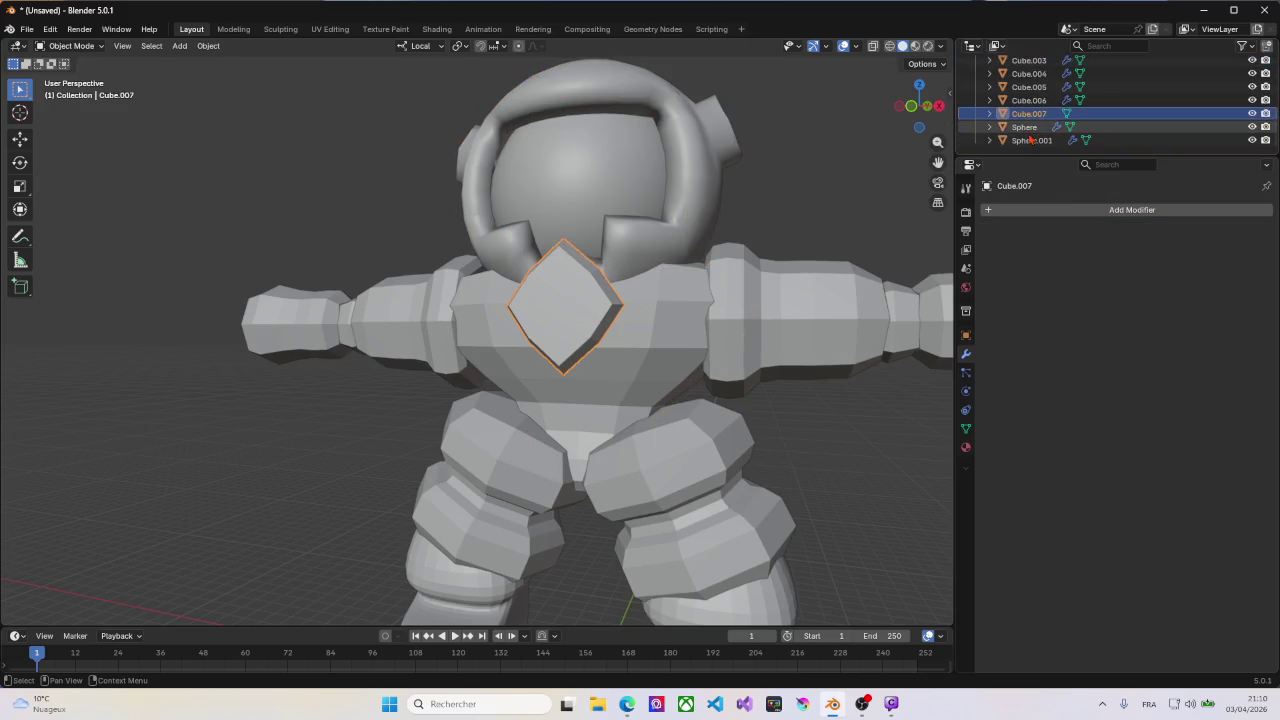
click(1035, 102)
scroll(1035, 103, up, 1)
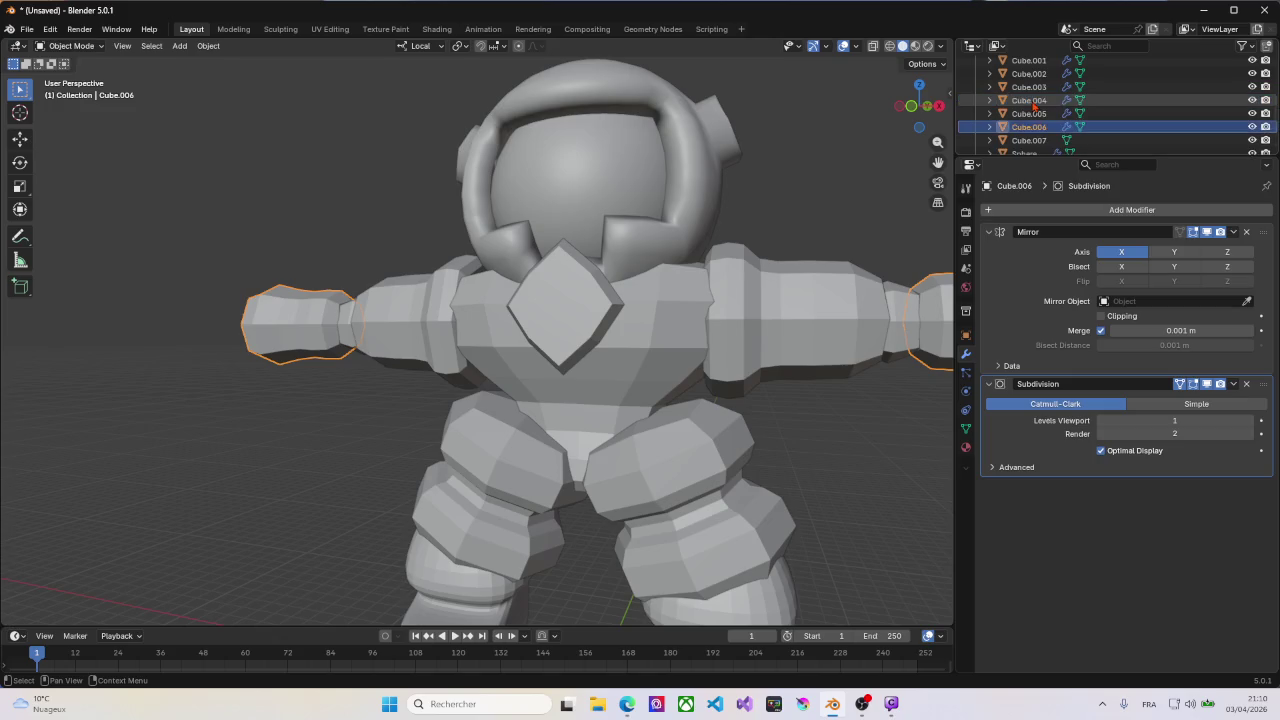
scroll(1035, 104, up, 1)
key(Up)
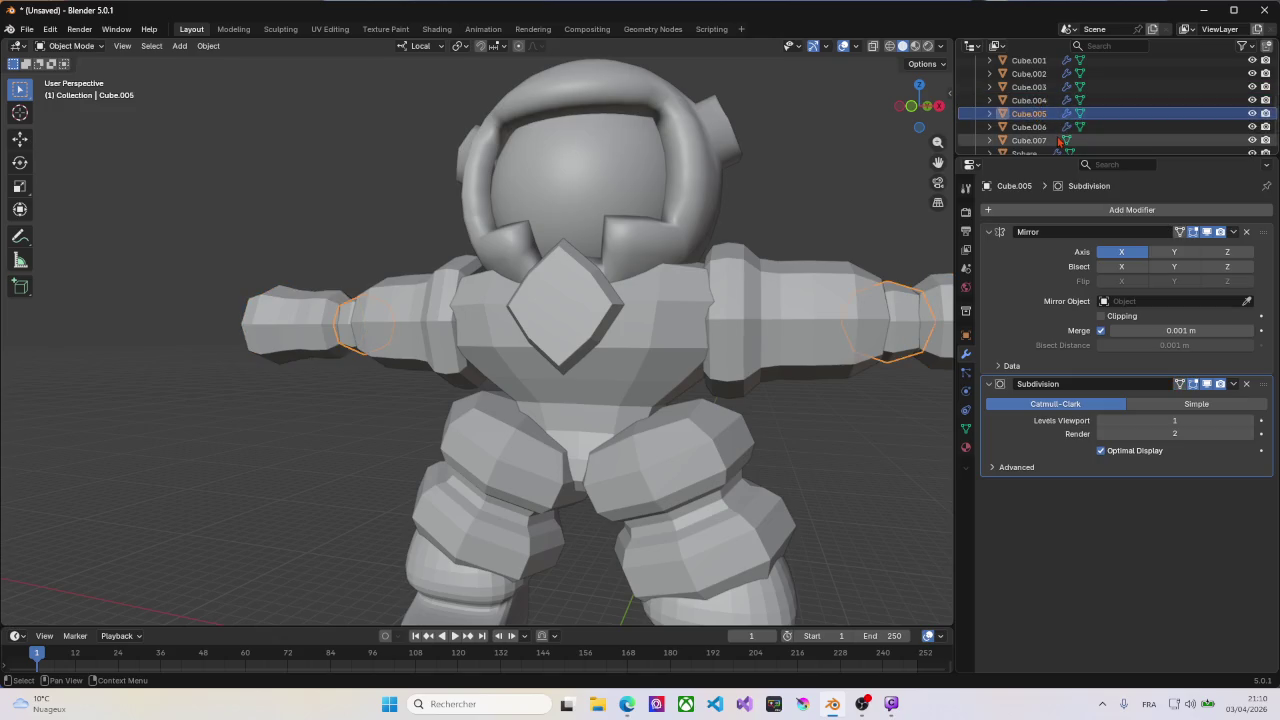
click(1040, 104)
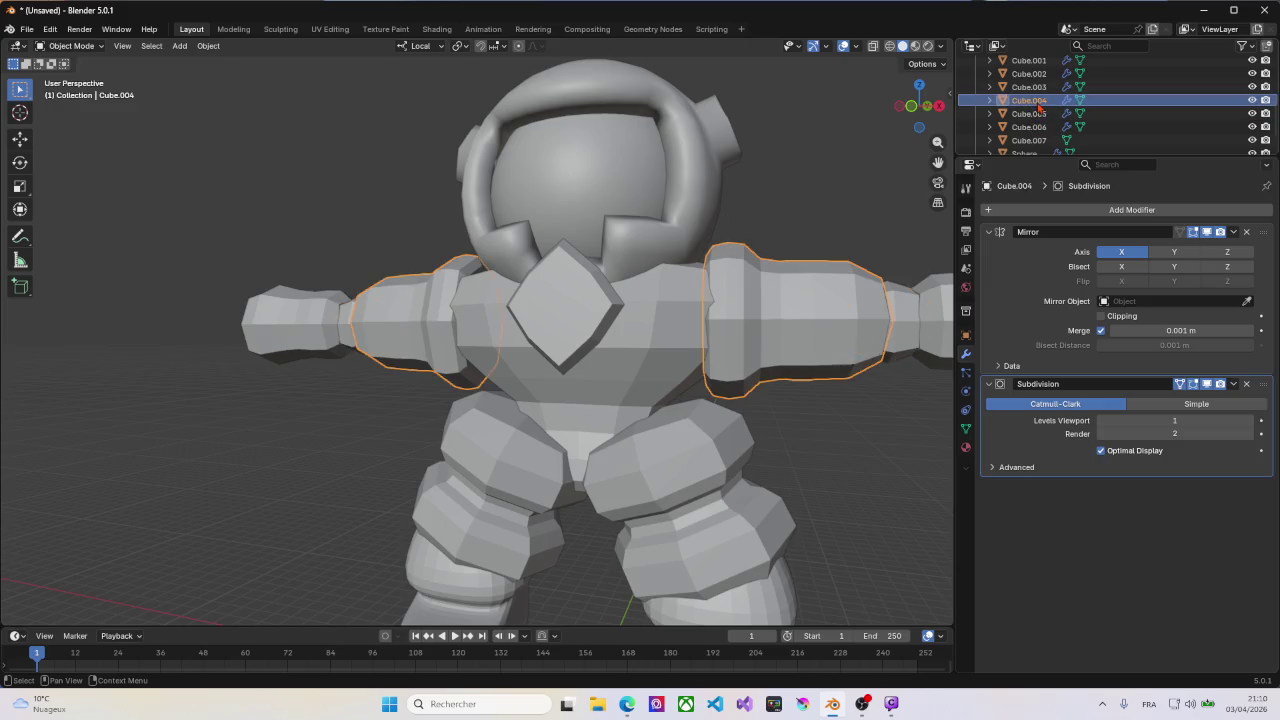
click(1036, 87)
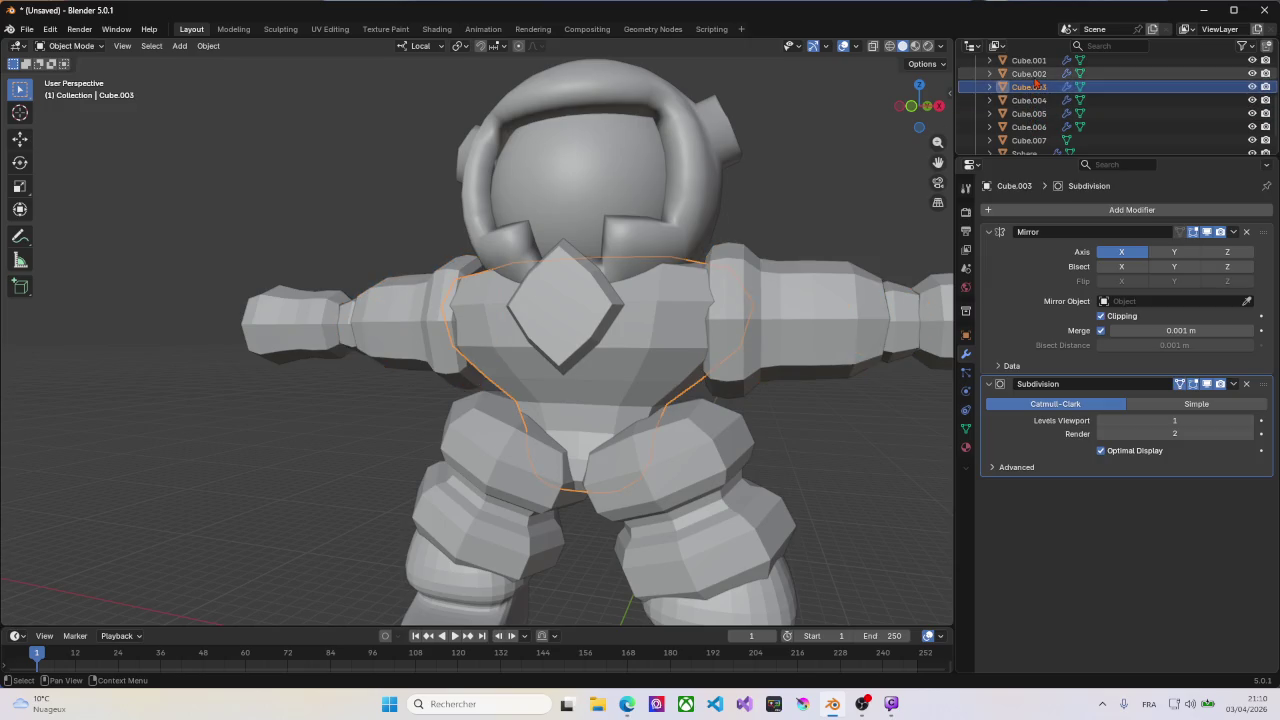
click(1031, 74)
mouse_move(640, 210)
middle_down()
mouse_move(518, 240)
mouse_move(626, 233)
middle_up()
scroll(518, 240, down, 5)
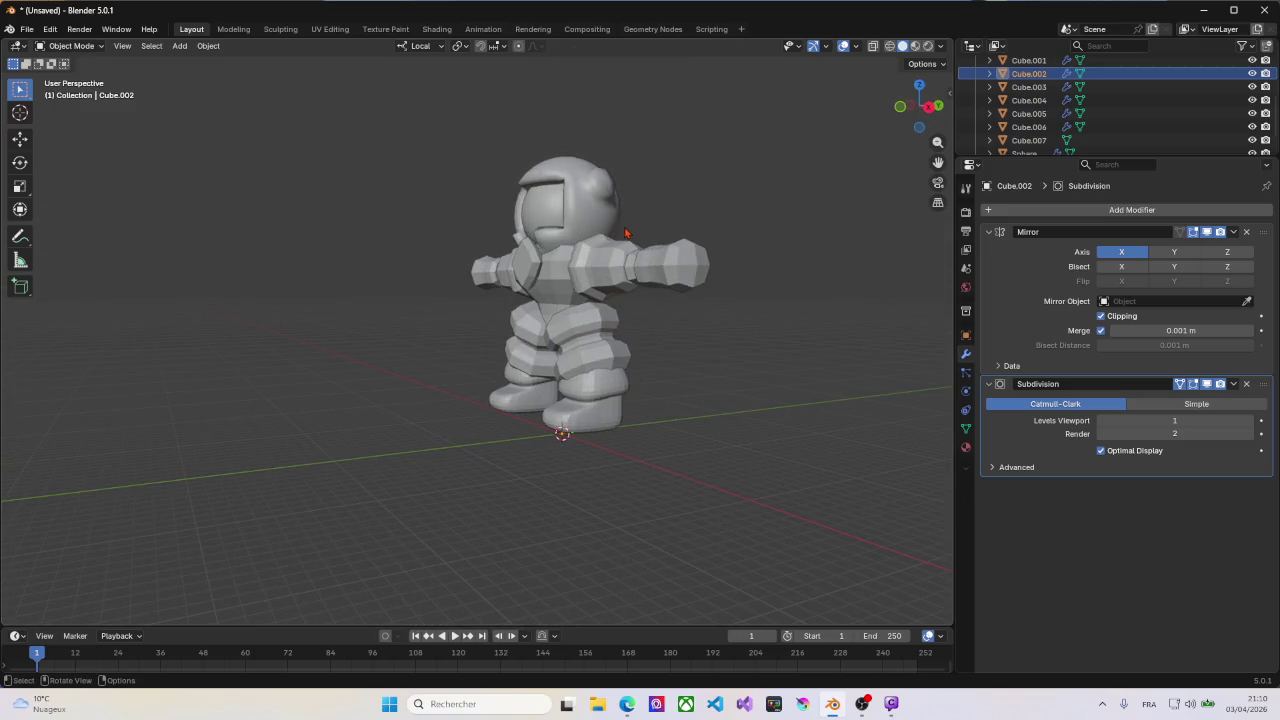
Step: Scale the Cube.002 loop up in Edit Mode into a ring around the waist
middle_drag(498, 236, 441, 227)
key(Tab)
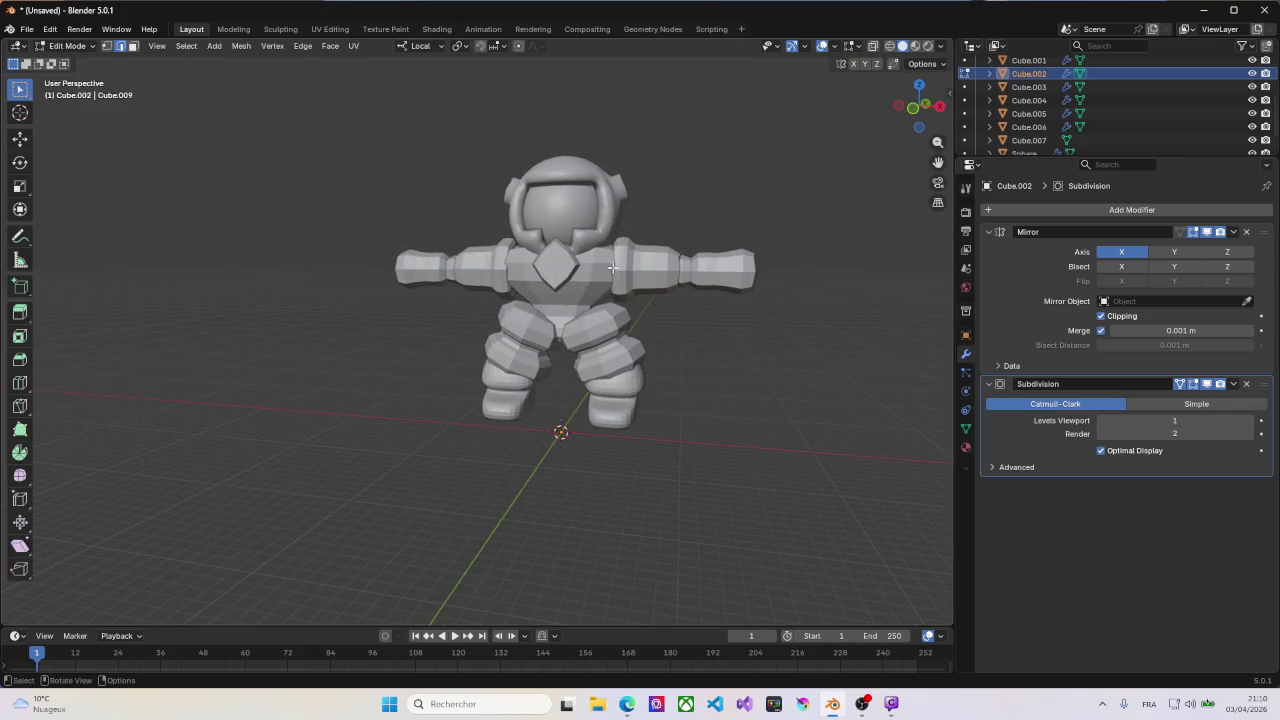
right_click(589, 313)
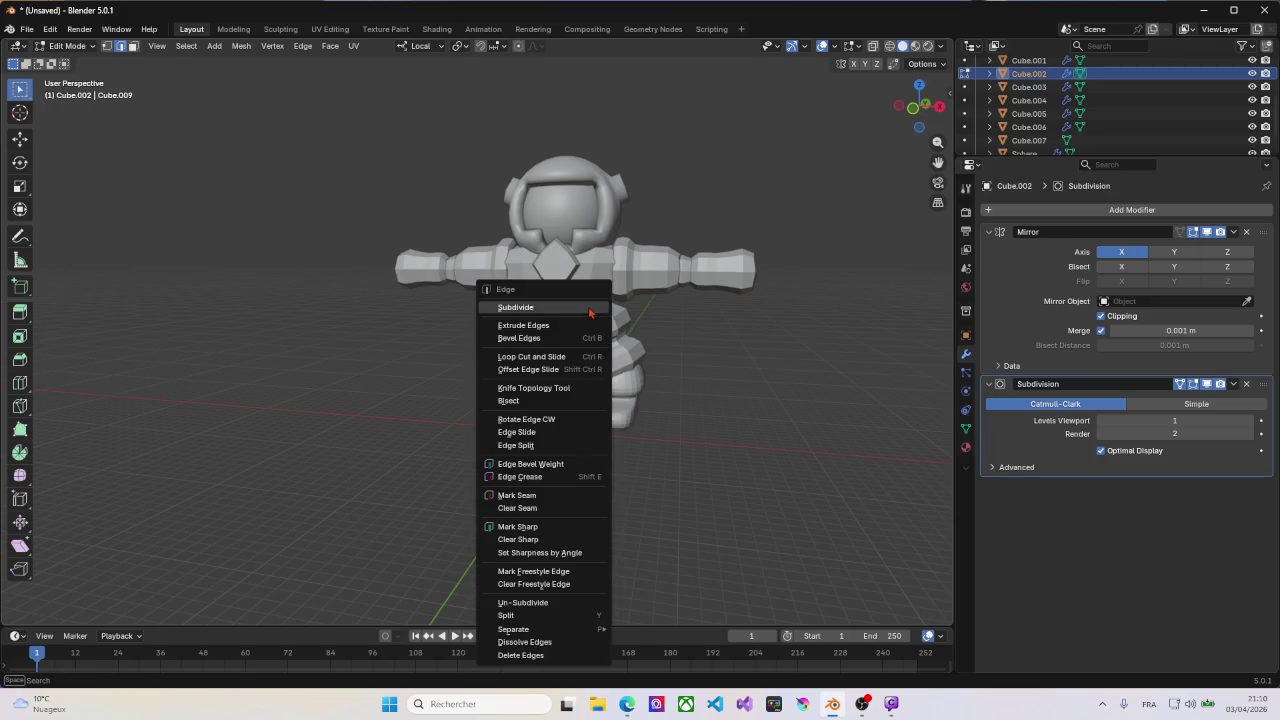
click(786, 316)
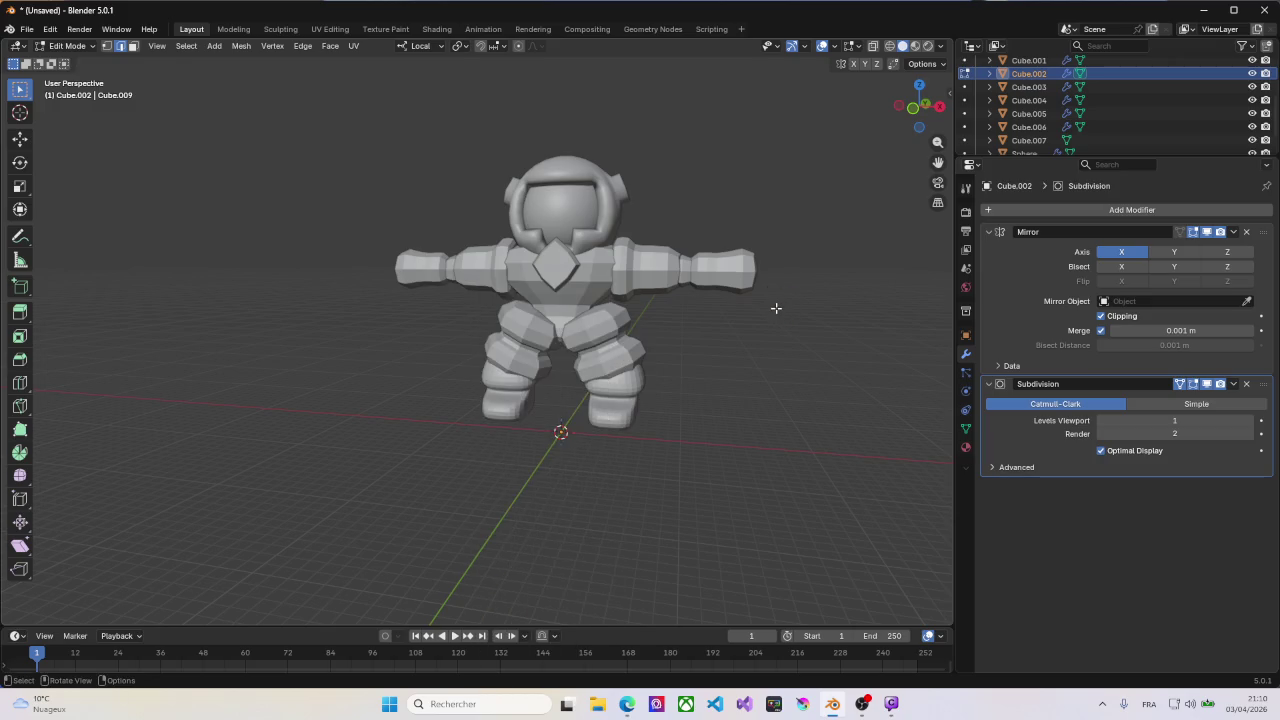
key(s)
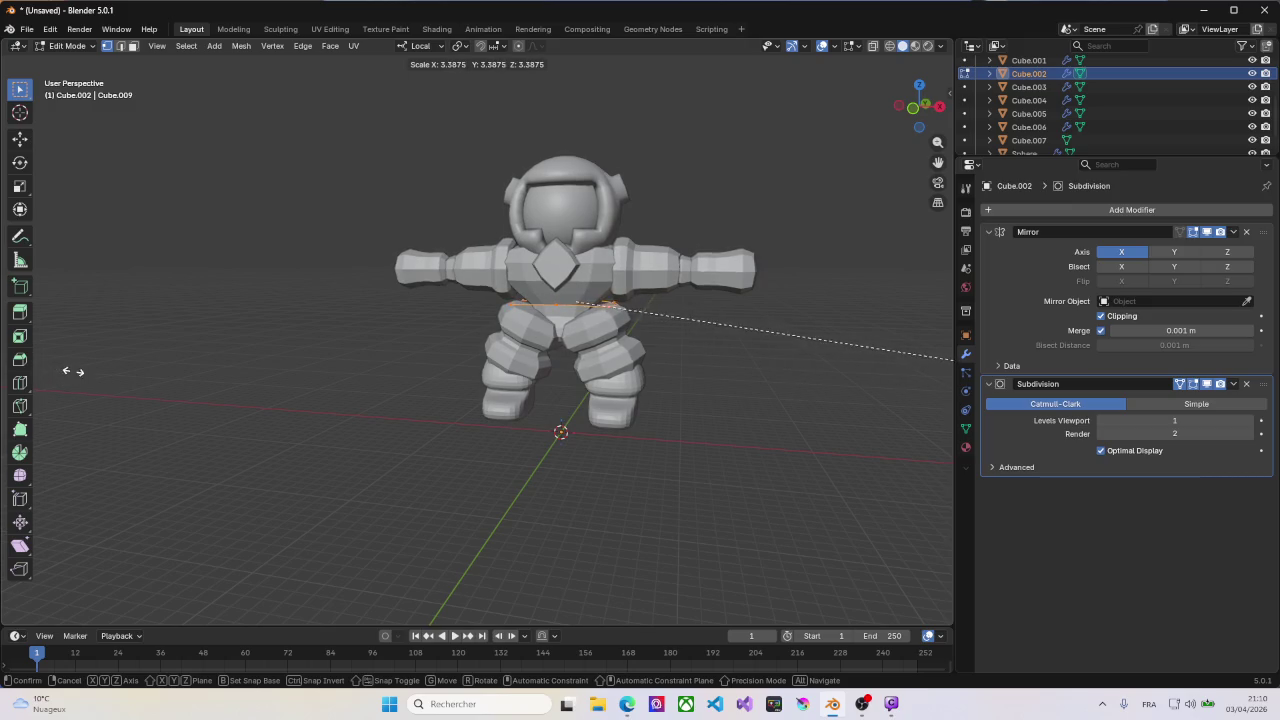
click(3, 342)
scroll(516, 317, up, 5)
mouse_move(516, 317)
middle_down()
mouse_move(494, 328)
mouse_move(602, 308)
middle_up()
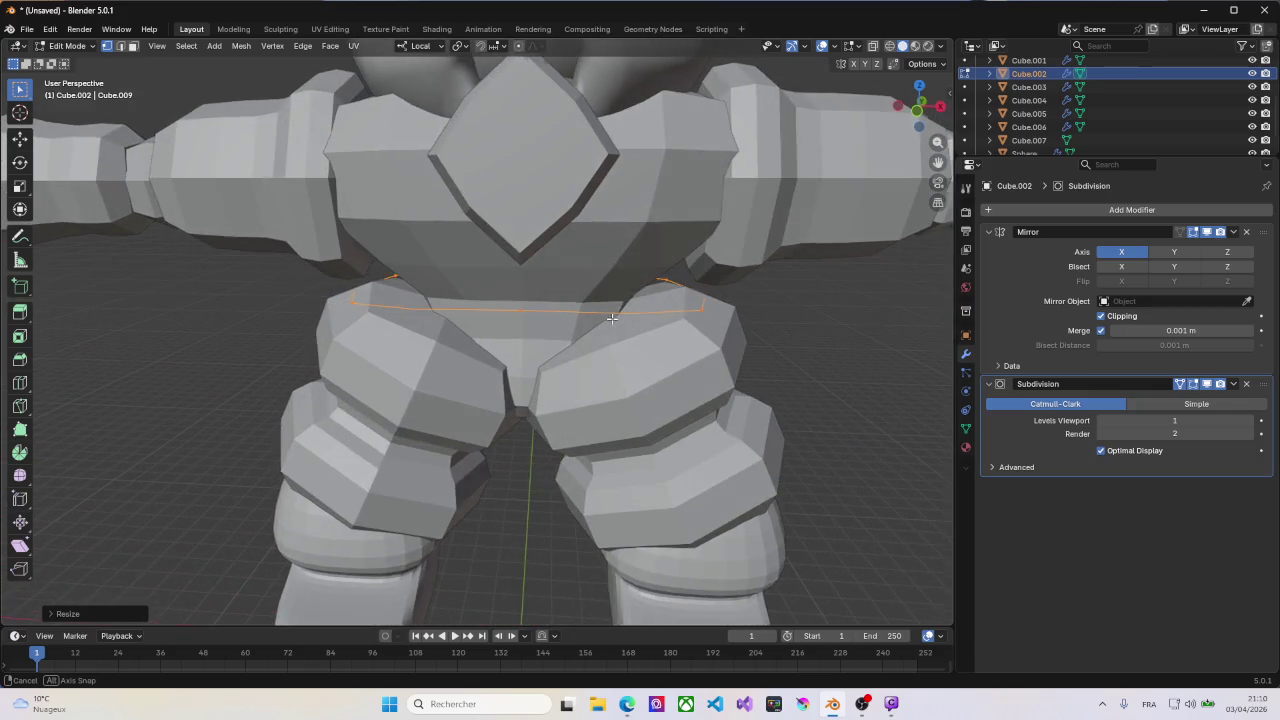
click(1096, 209)
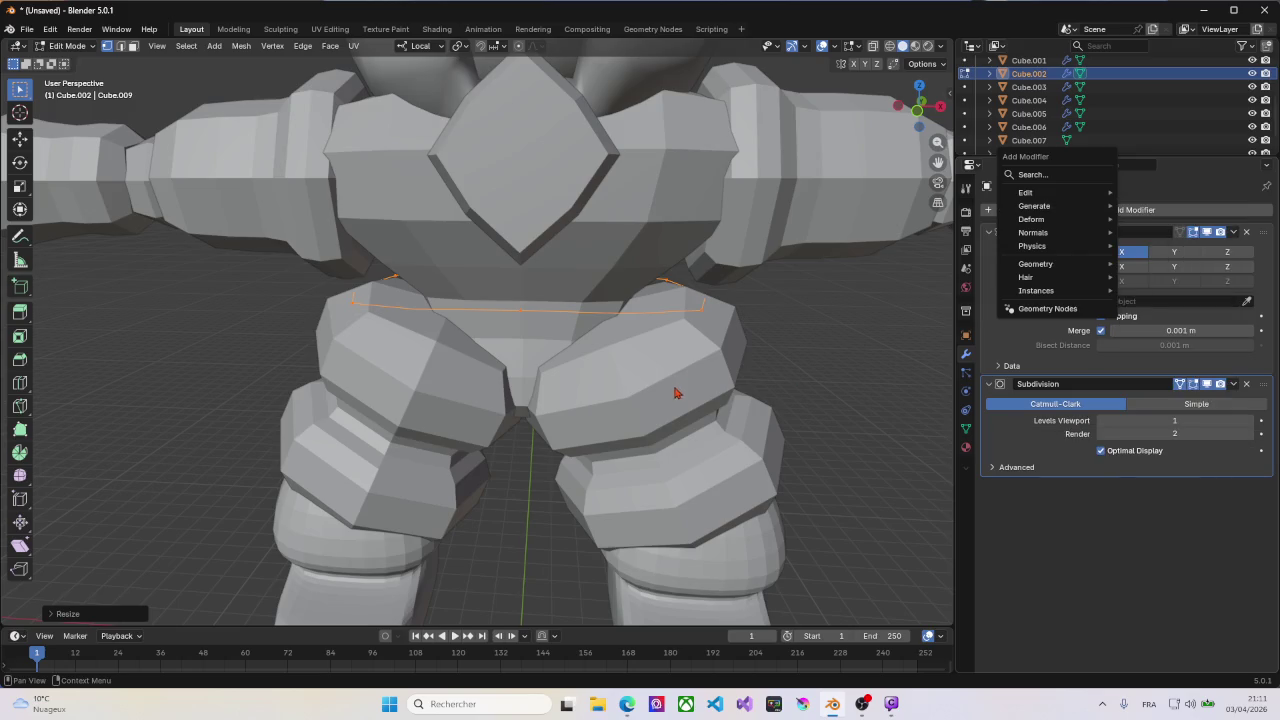
Step: Cancel a trial extrude, return the waist loop to Object Mode and open the Object menu
middle_drag(670, 365, 626, 357)
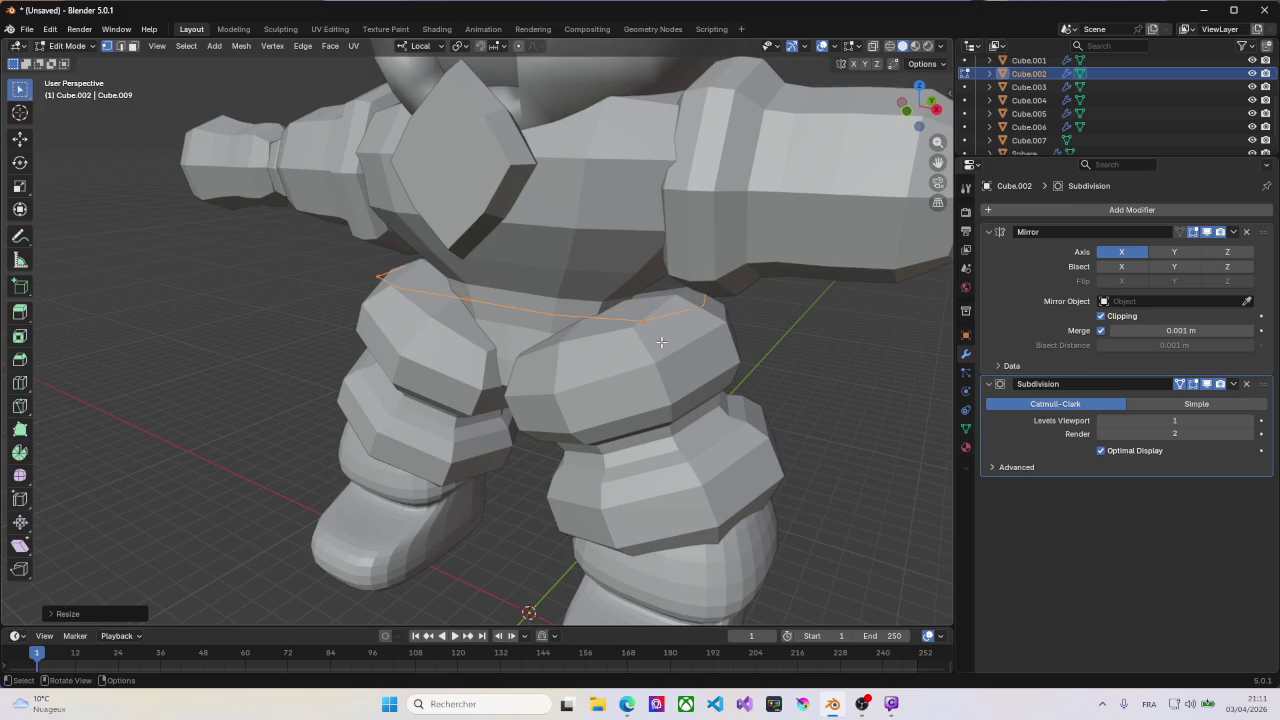
key(e)
right_click(668, 333)
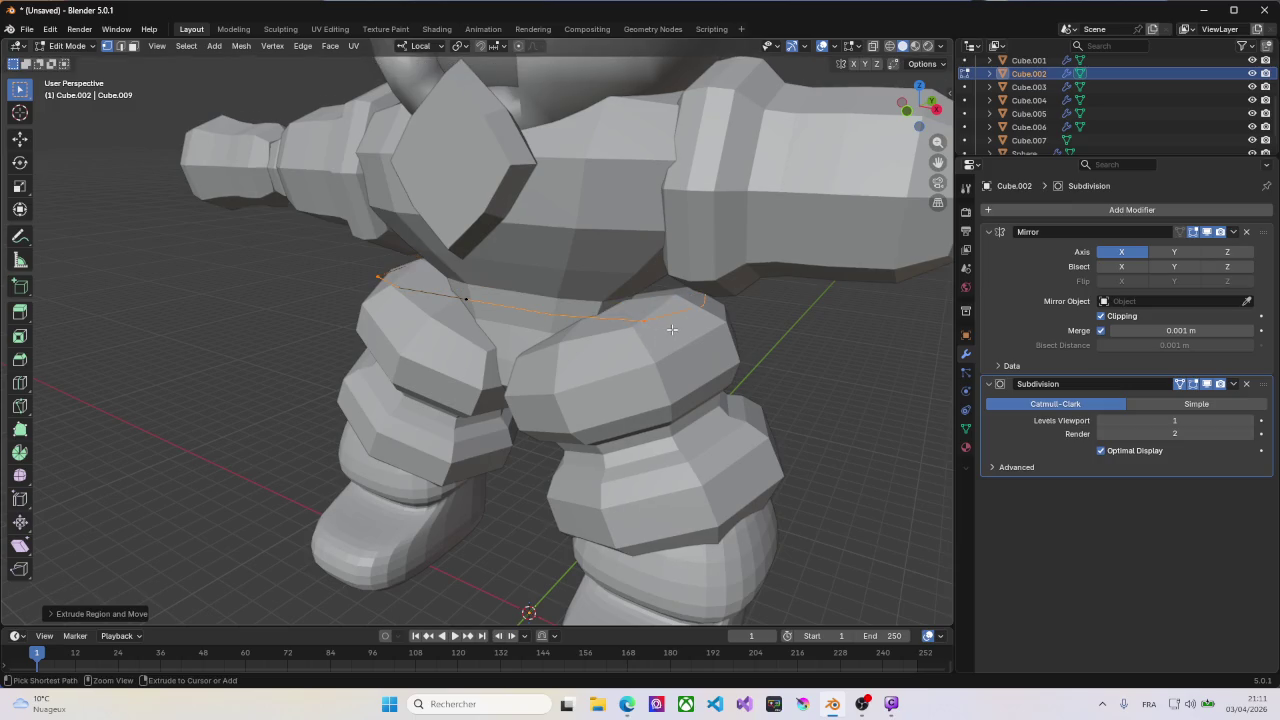
key(Tab)
right_click(668, 330)
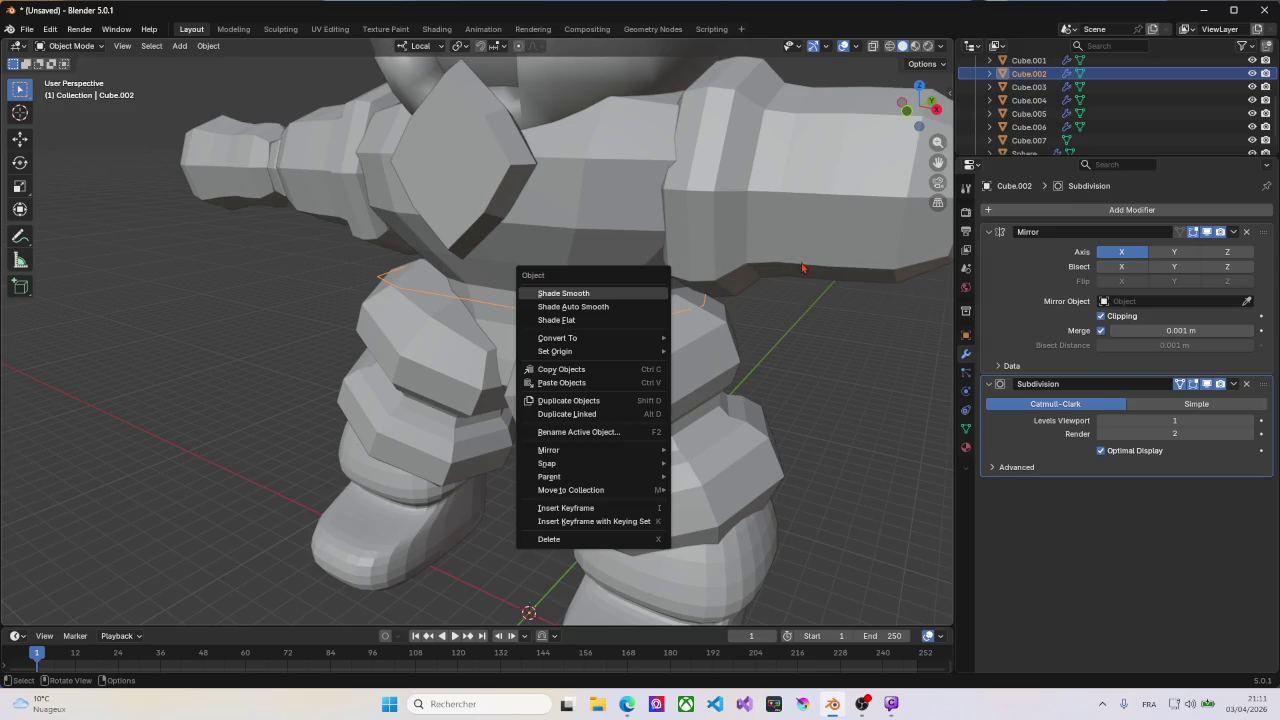
key(Escape)
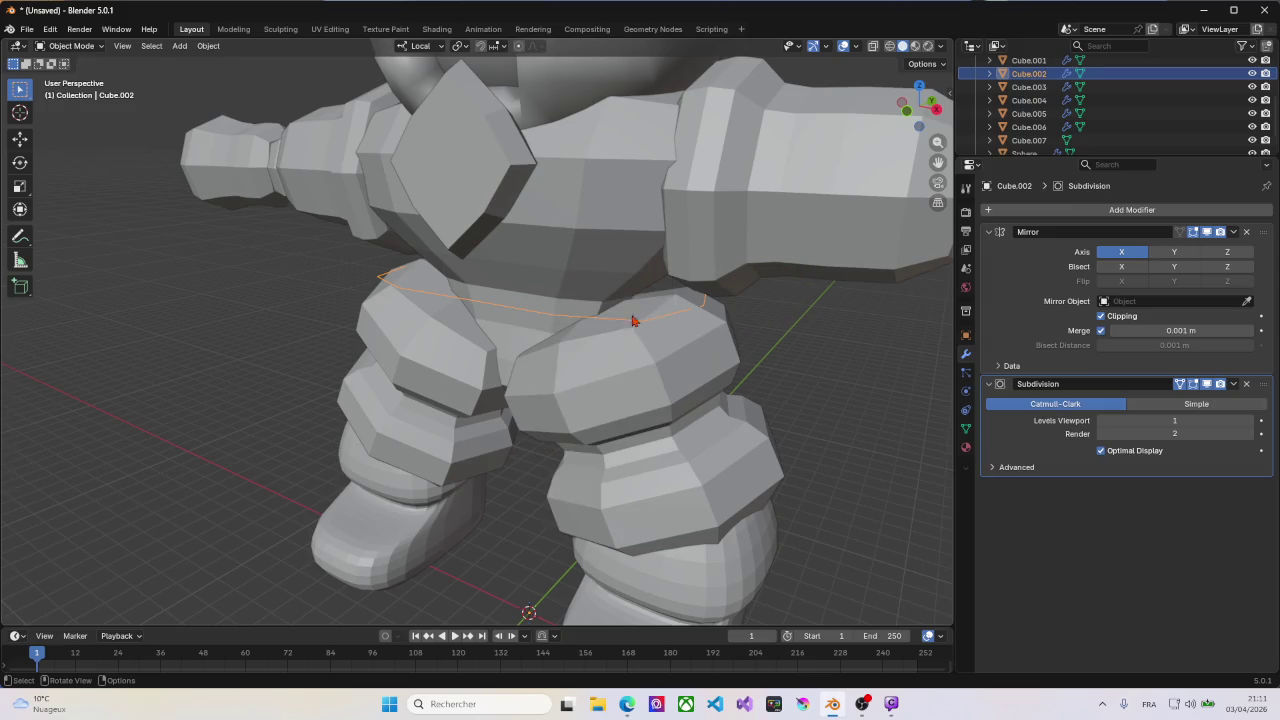
key(Tab)
right_click(615, 320)
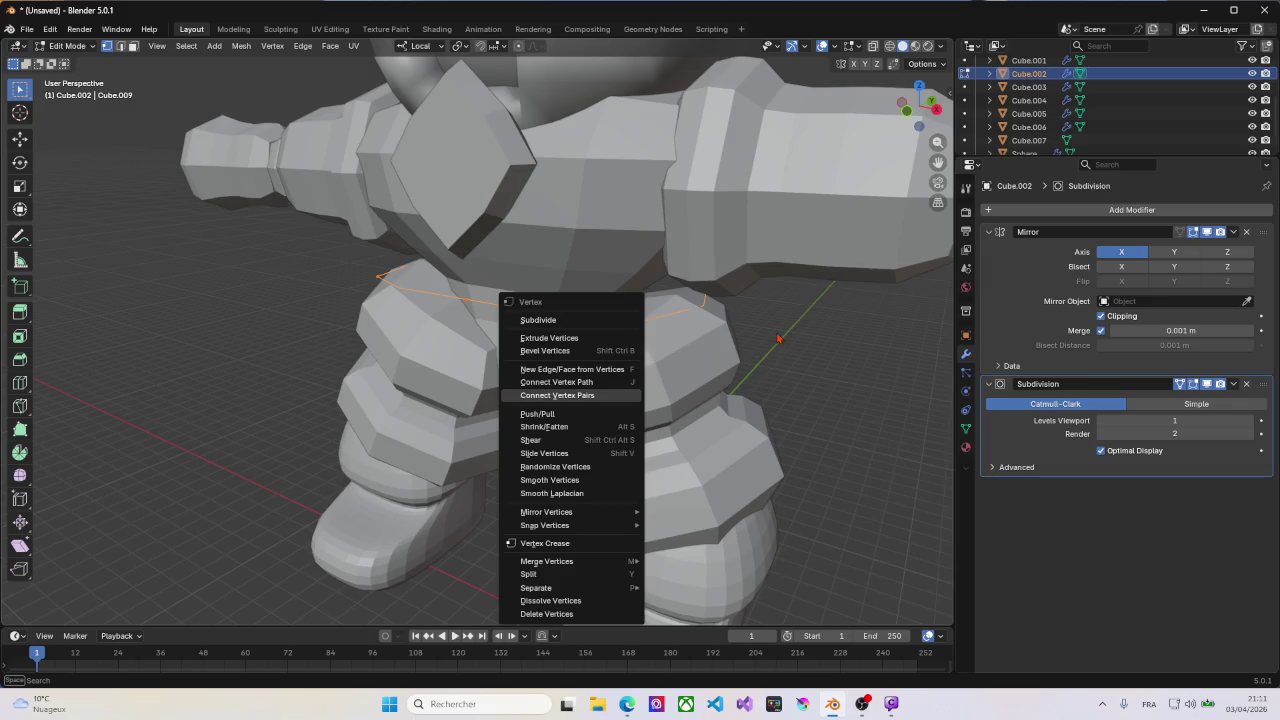
key(Tab)
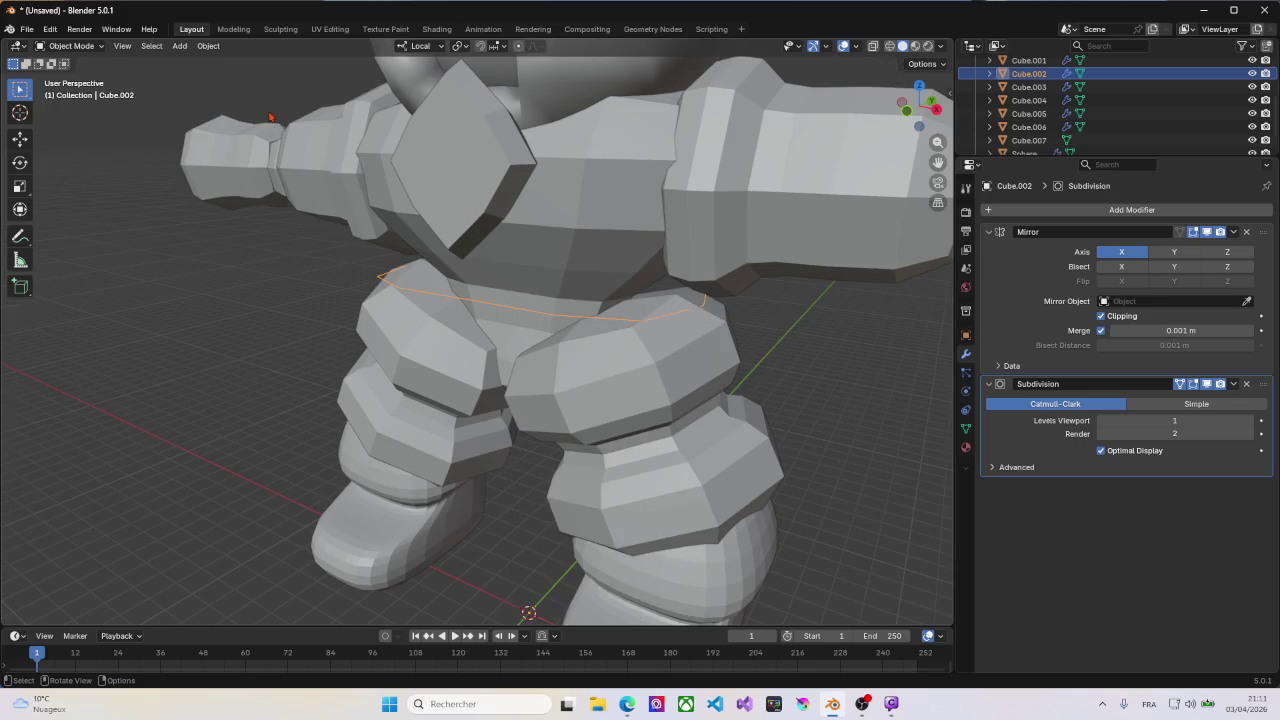
click(209, 46)
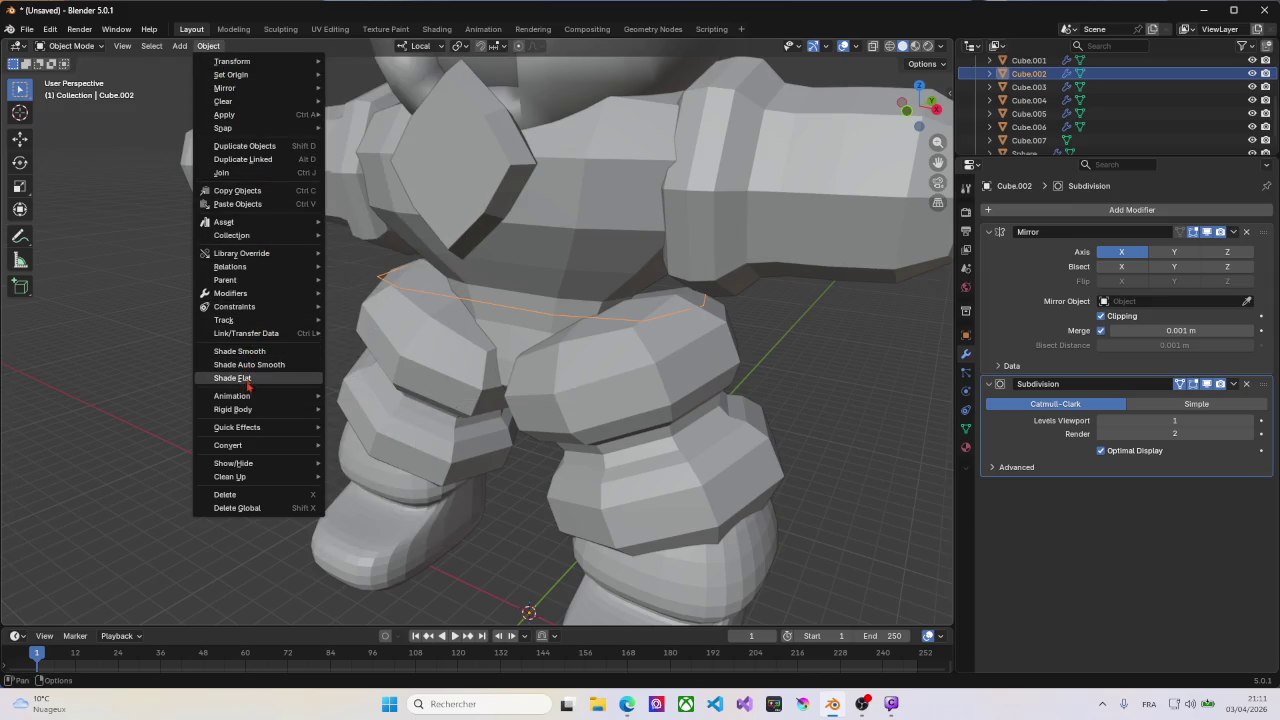
mouse_move(228, 445)
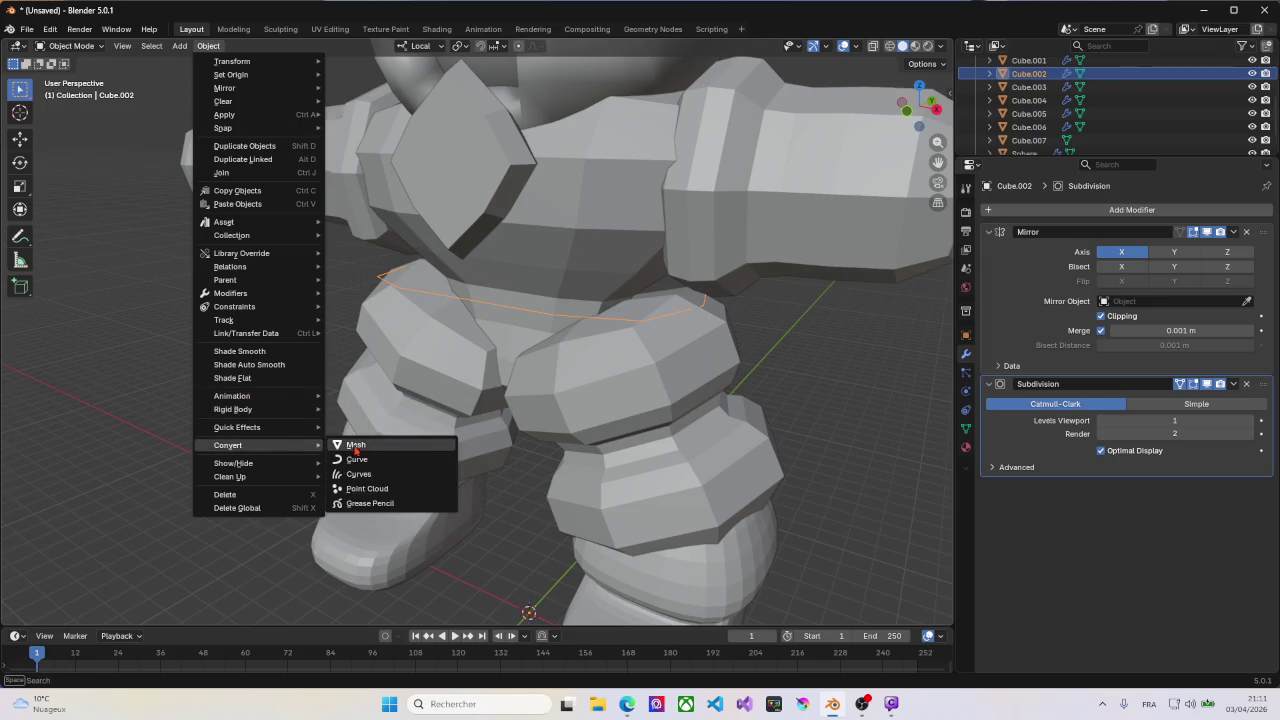
Step: Convert the waist loop to a curve and deselect its control points in Edit Mode
click(357, 461)
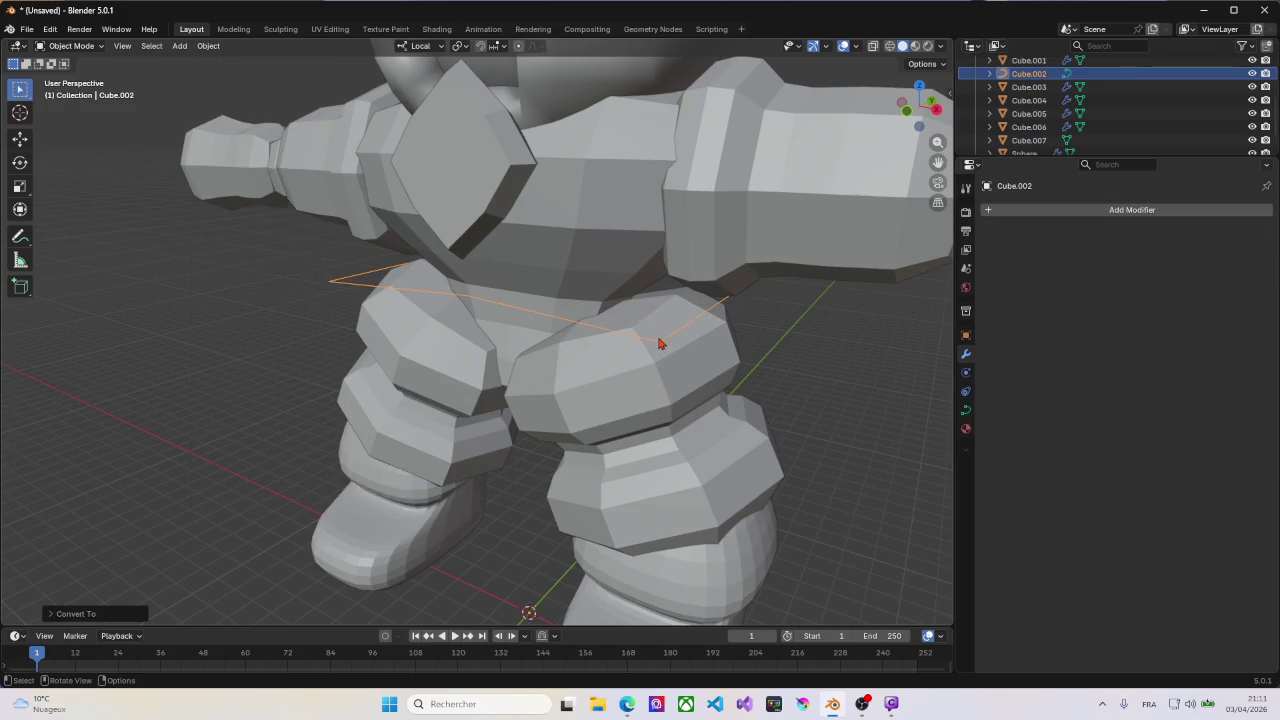
key(Tab)
middle_drag(651, 341, 697, 337)
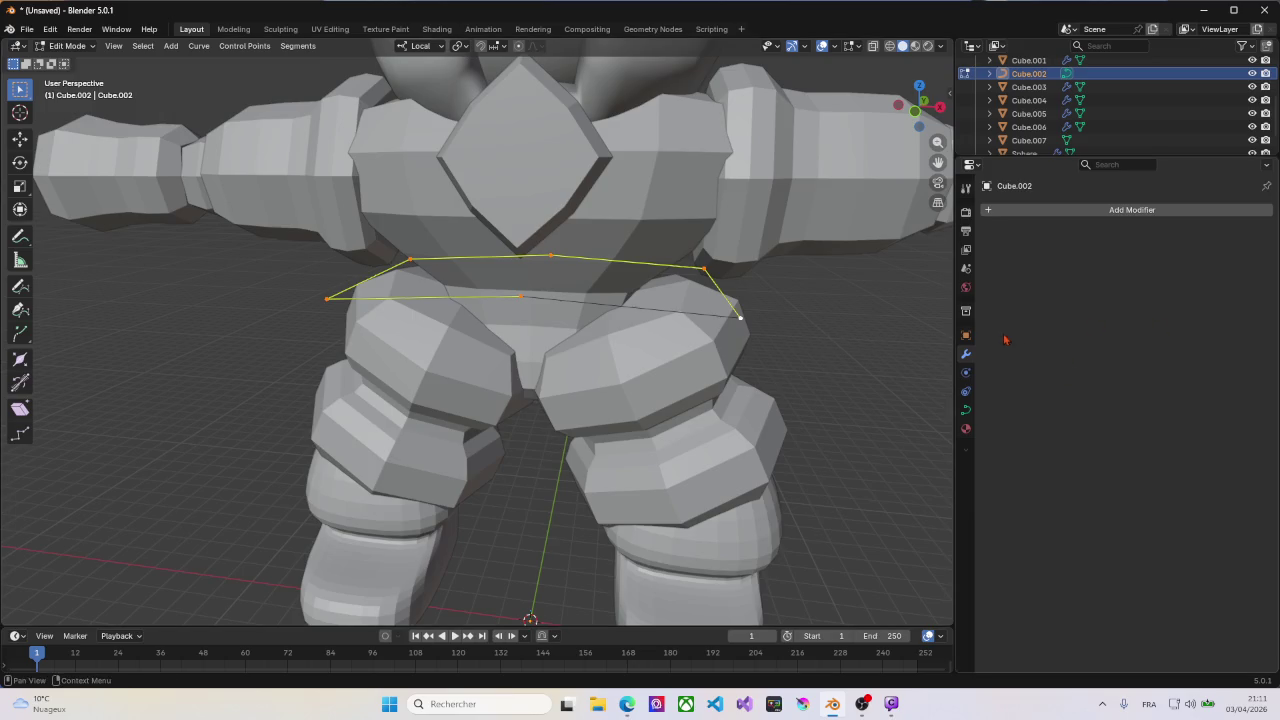
click(771, 311)
key(a)
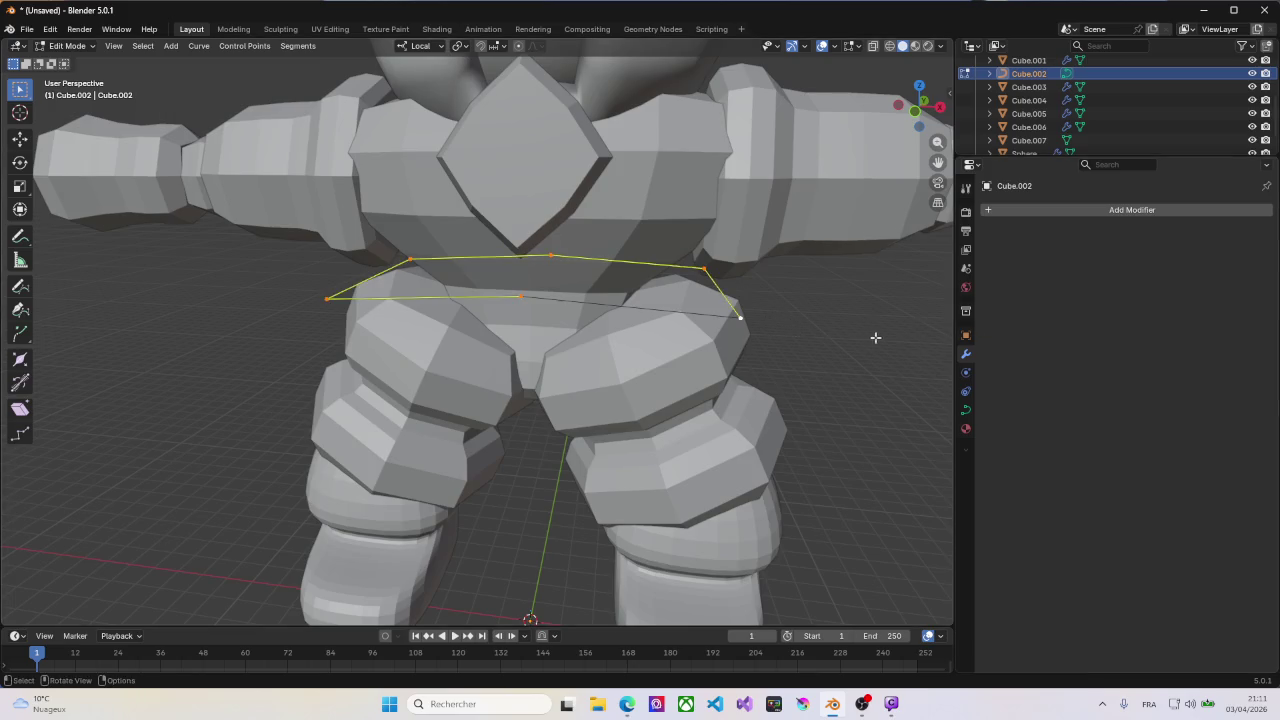
key(alt+a)
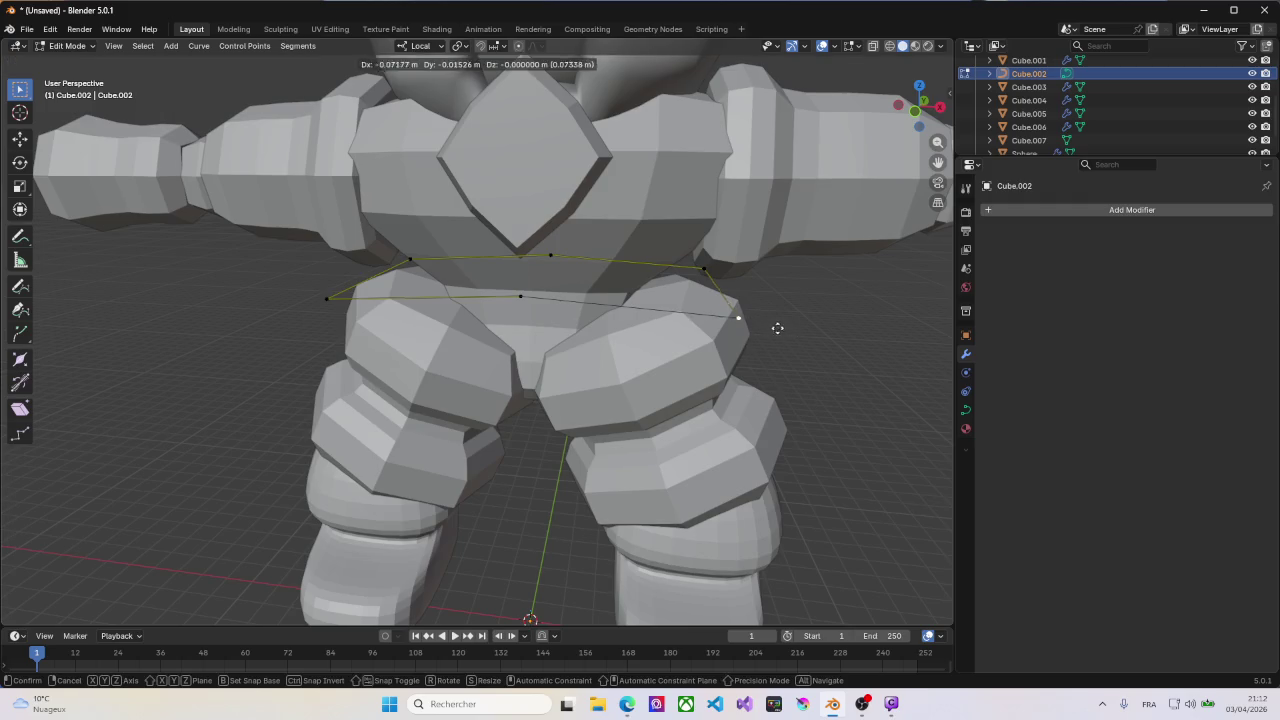
middle_drag(793, 331, 870, 340)
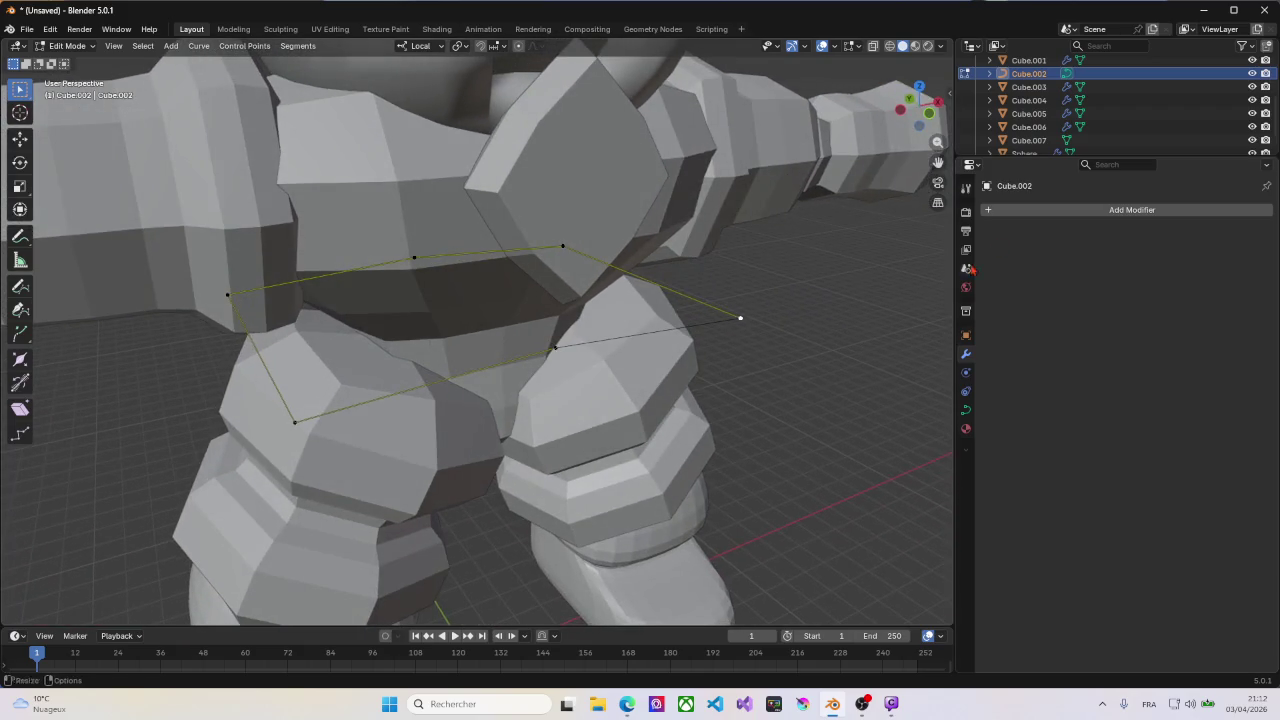
Step: Add a Curve to Tube modifier with 0.37 m scale to form the tube belt
click(1131, 210)
mouse_move(992, 212)
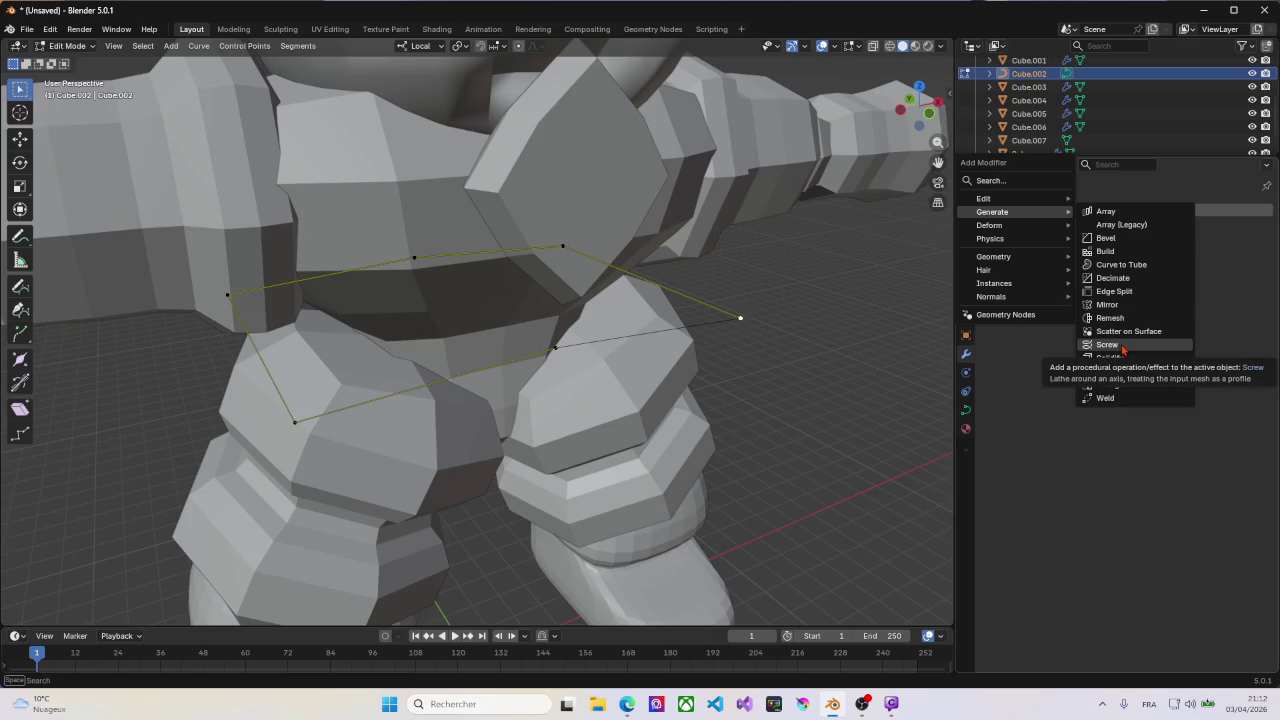
click(1119, 266)
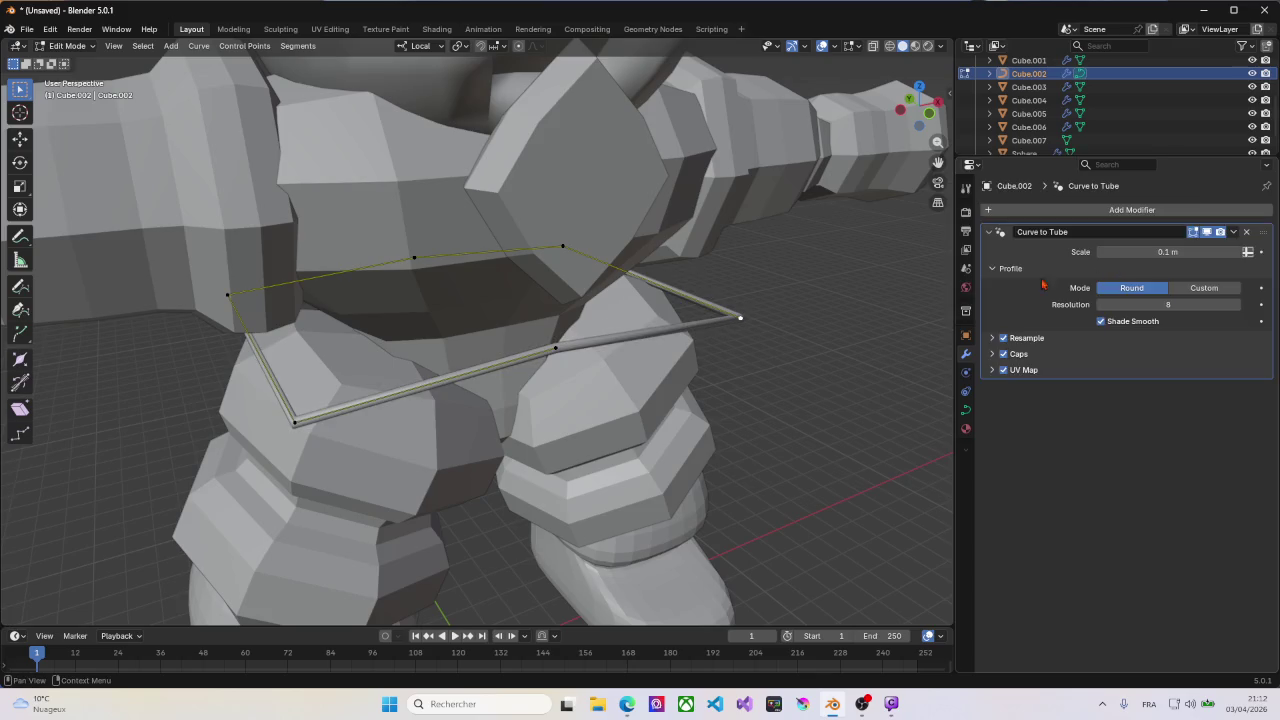
click(725, 326)
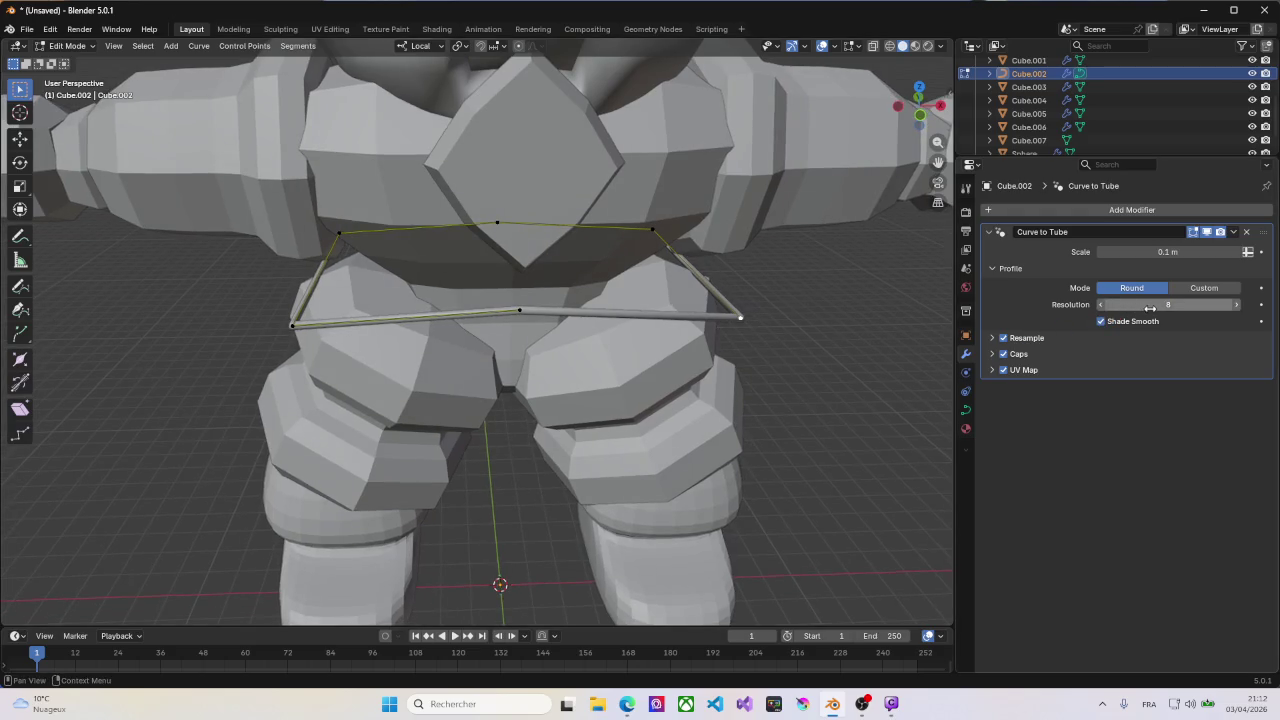
drag(1147, 251, 1137, 254)
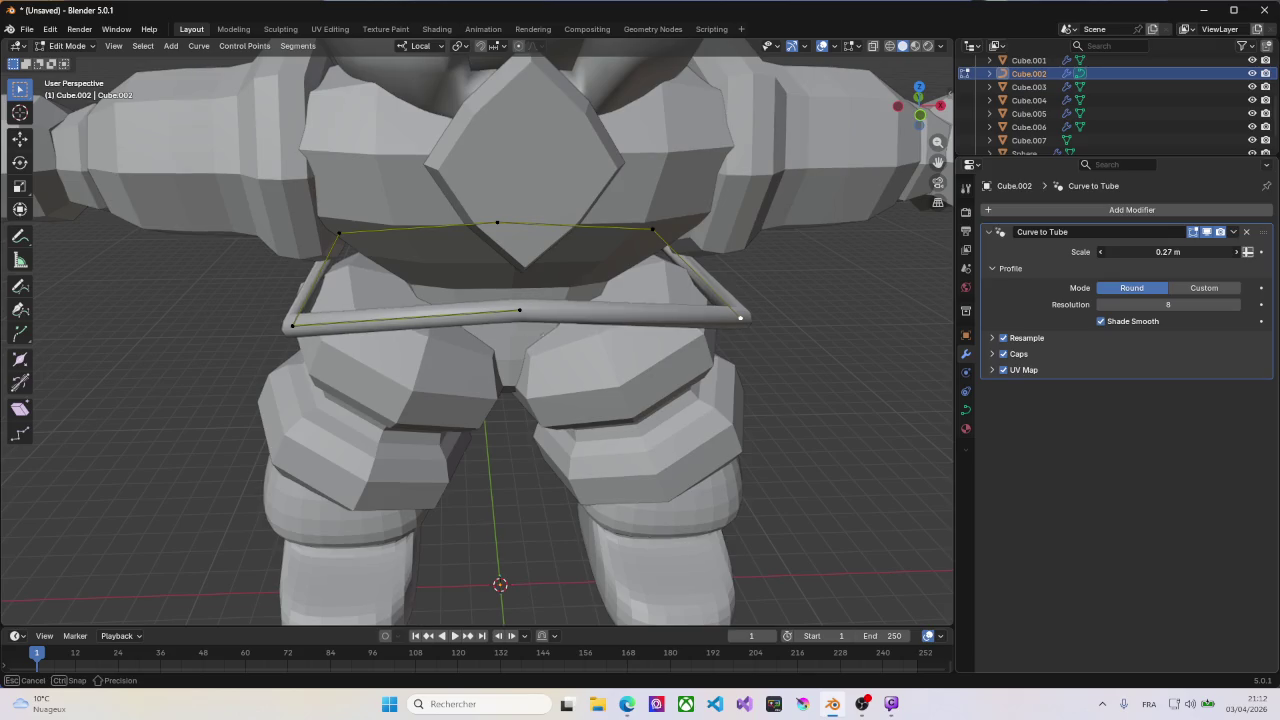
middle_drag(640, 300, 725, 295)
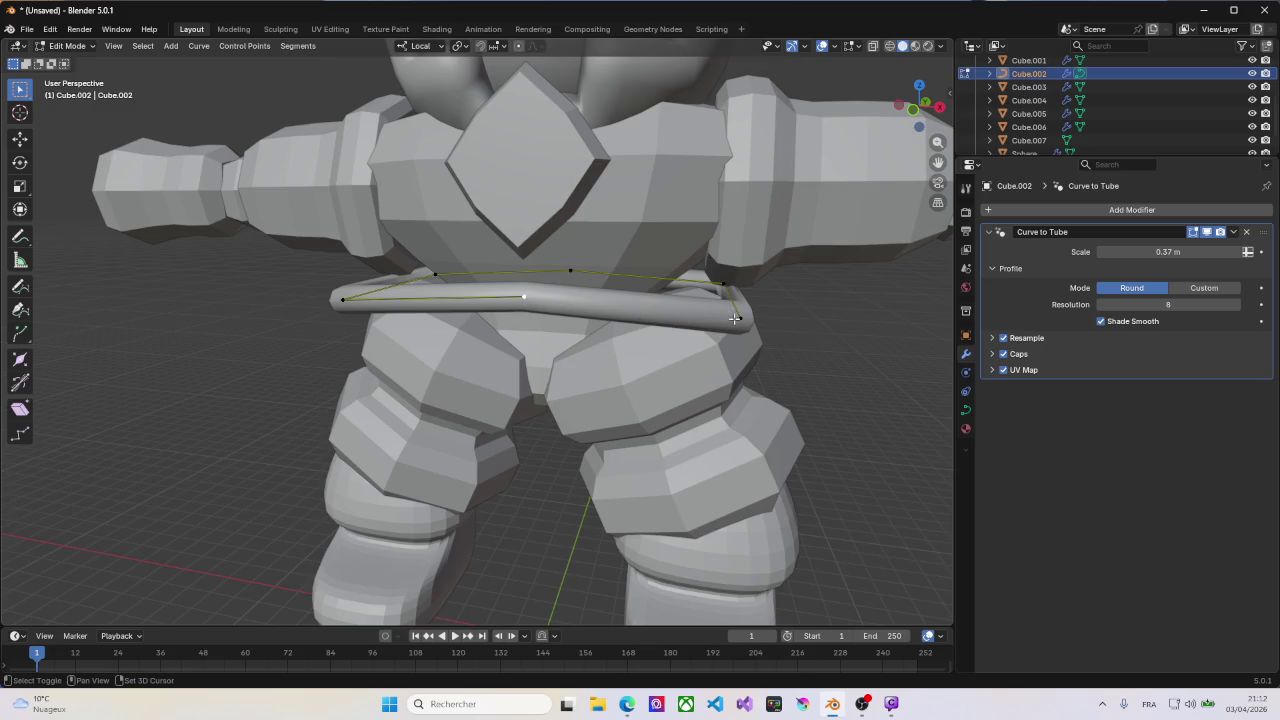
key(f)
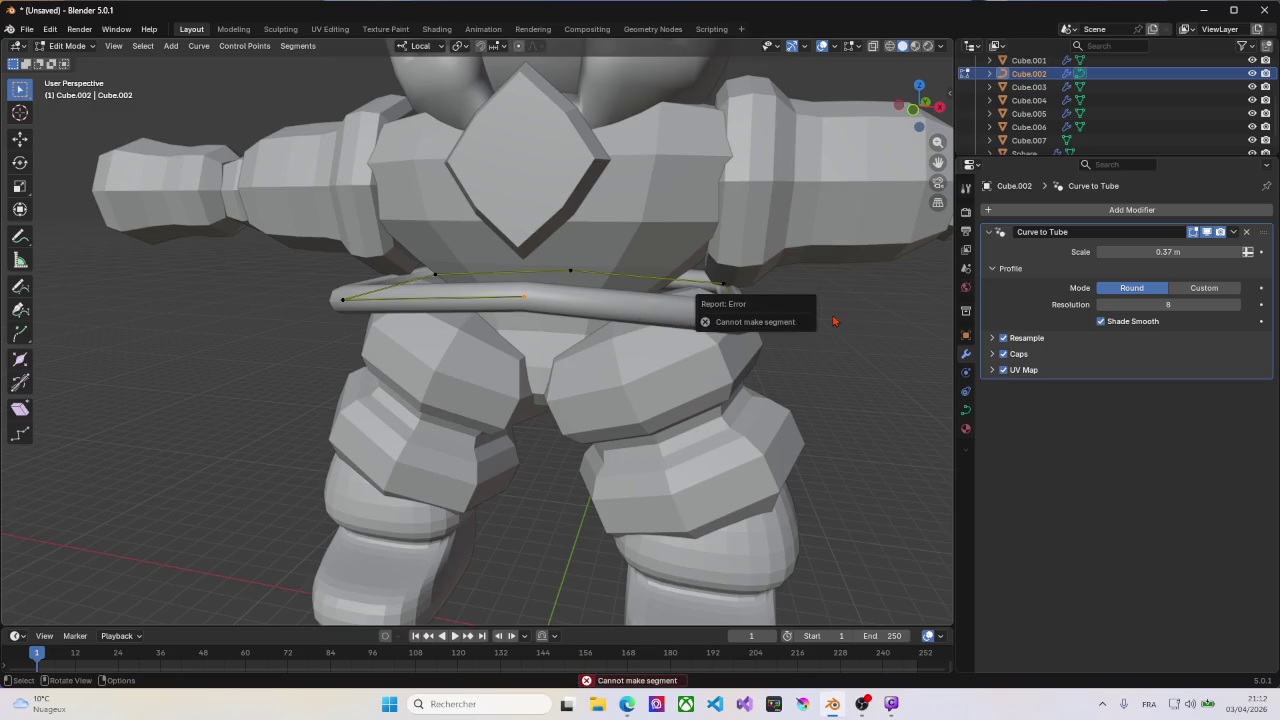
key(Tab)
mouse_move(634, 337)
middle_down()
mouse_move(755, 360)
mouse_move(651, 337)
mouse_move(706, 320)
mouse_move(663, 337)
mouse_move(642, 365)
middle_up()
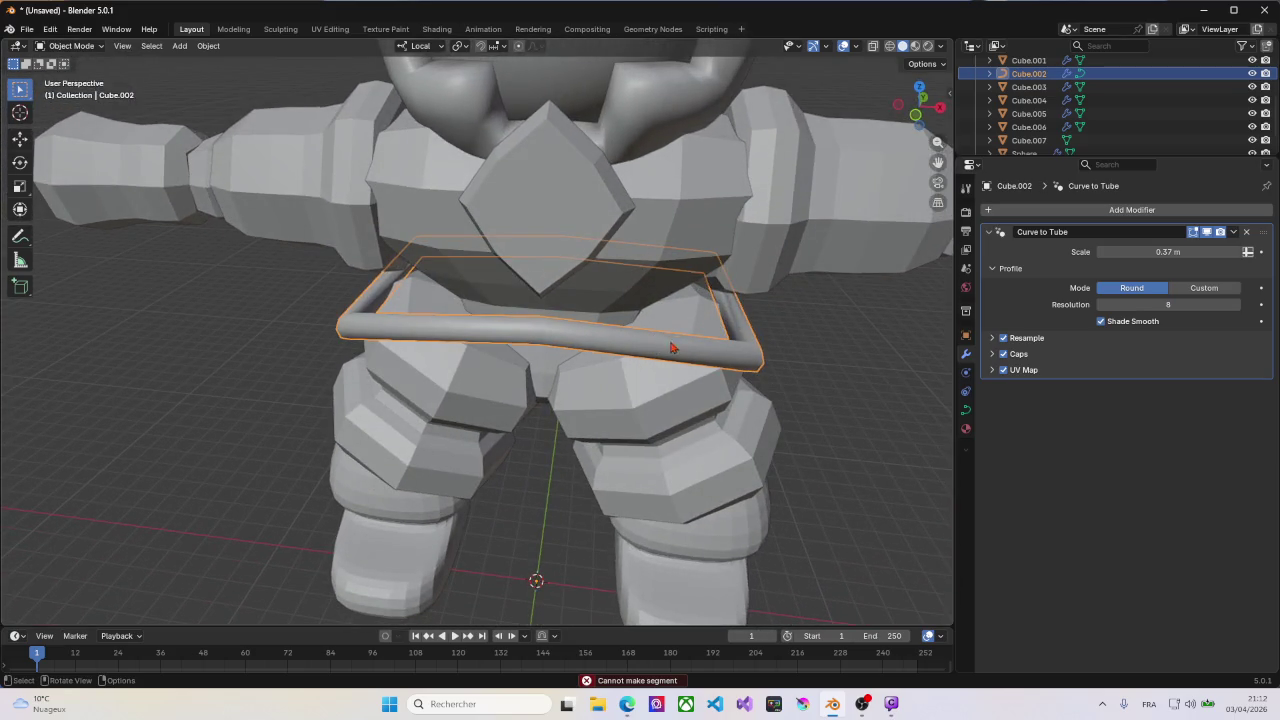
Step: Convert the tube belt curve into a mesh
right_click(670, 346)
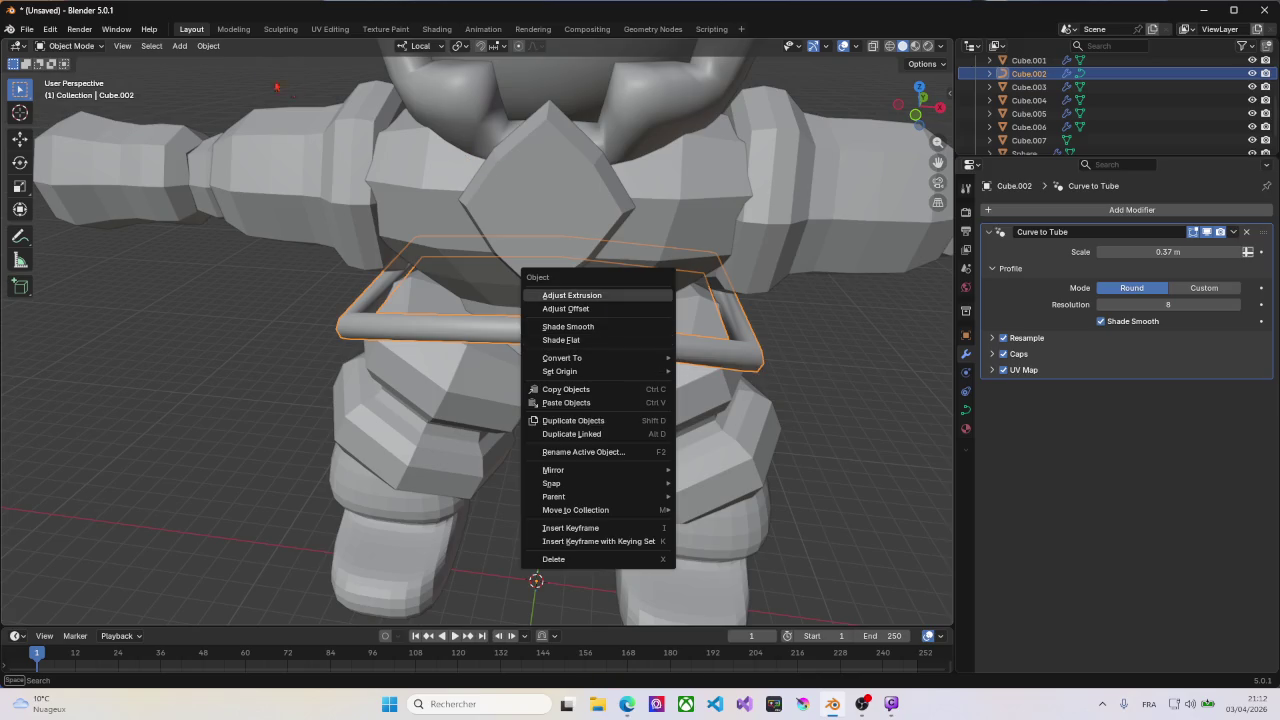
click(208, 46)
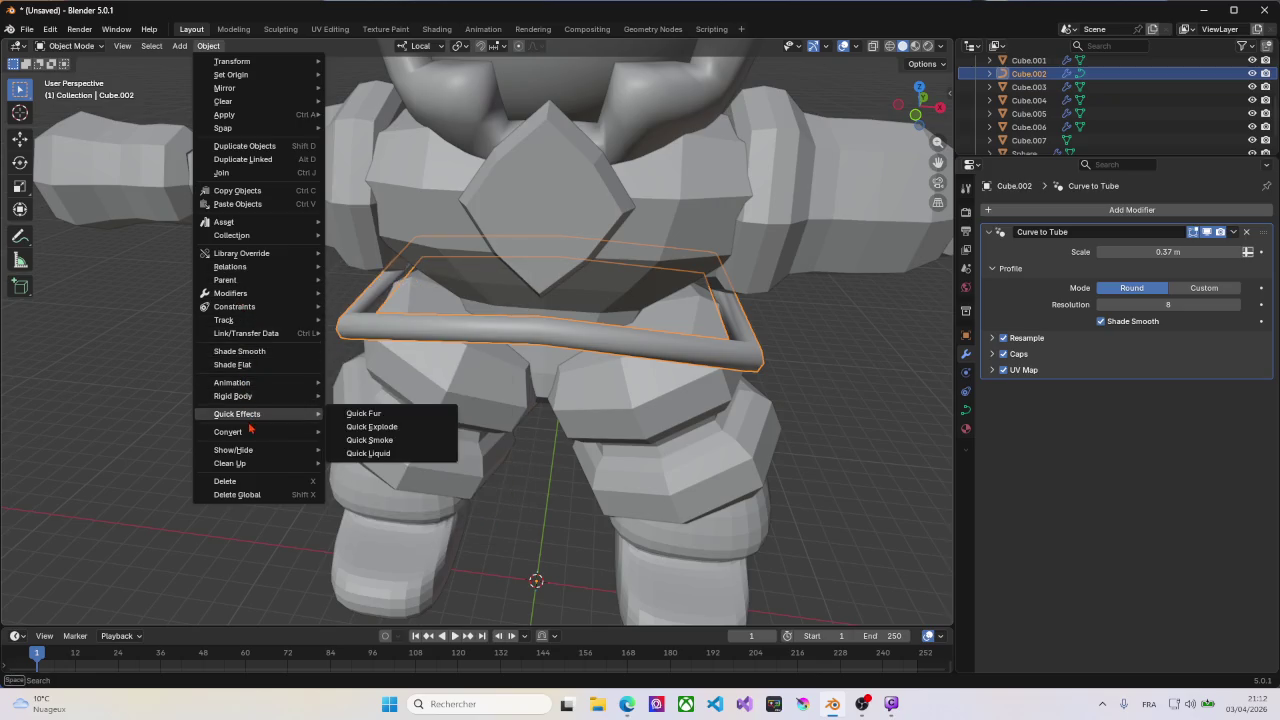
mouse_move(228, 431)
click(360, 440)
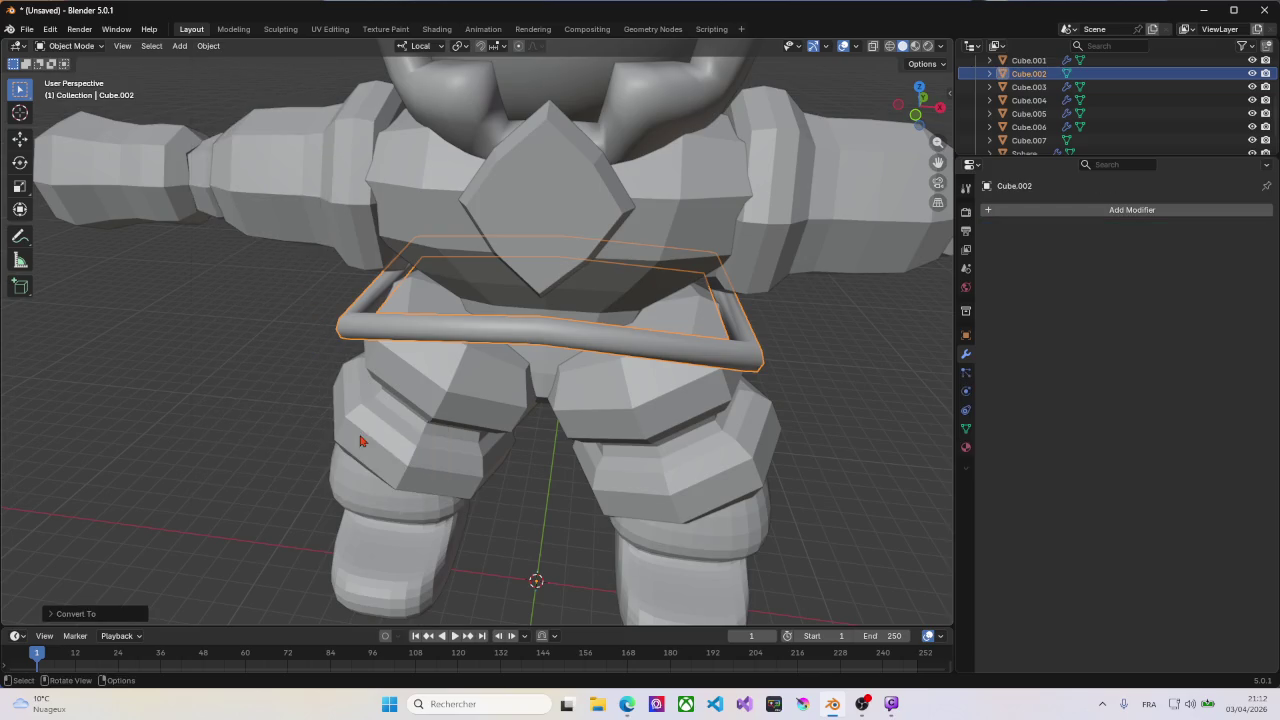
Step: Select the whole belt mesh in Edit Mode and round it toward a sphere, then begin undoing
mouse_move(695, 365)
middle_down()
mouse_move(663, 357)
mouse_move(665, 338)
mouse_move(628, 333)
middle_up()
key(Tab)
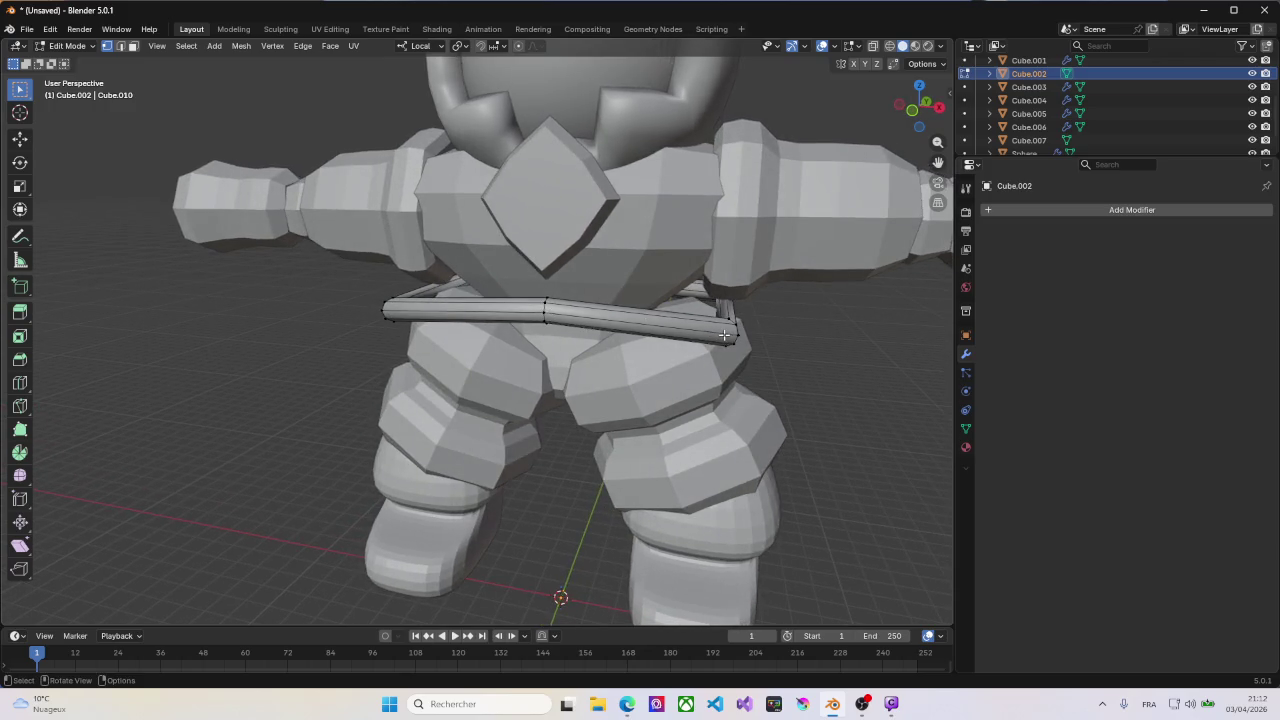
key(a)
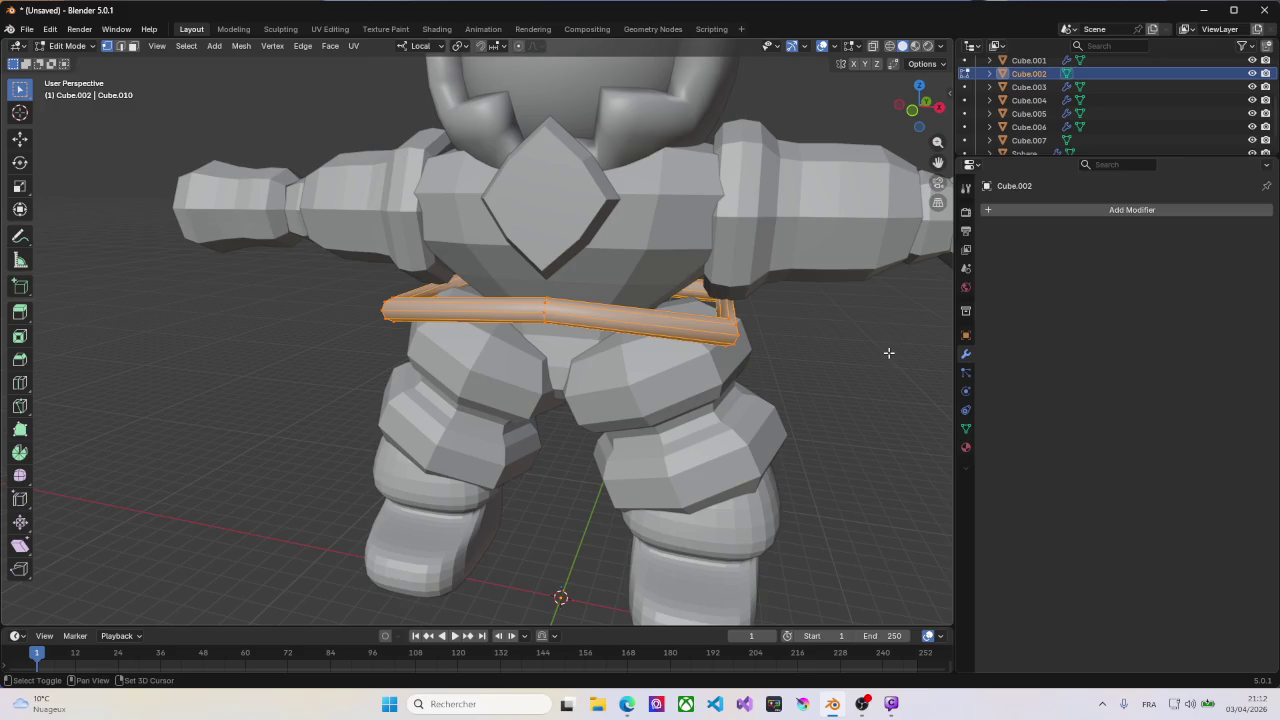
key(shift+alt+s)
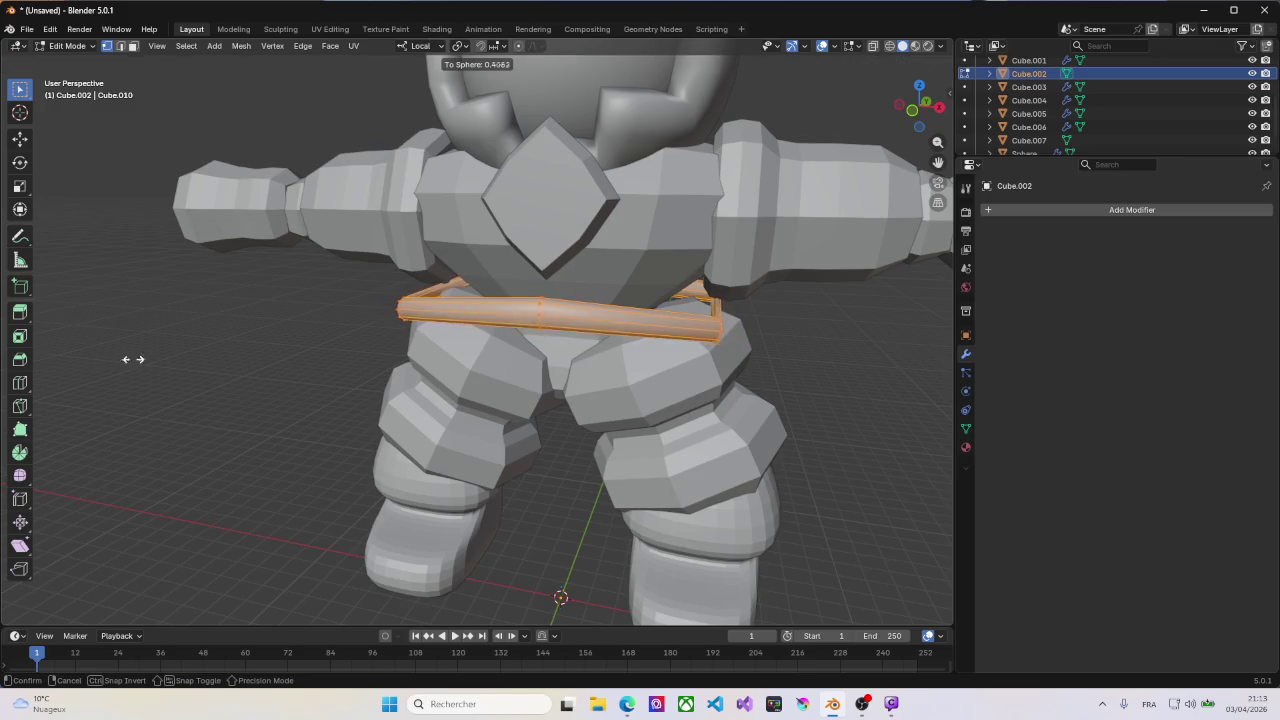
click(637, 351)
mouse_move(637, 351)
middle_down()
mouse_move(538, 442)
mouse_move(687, 343)
middle_up()
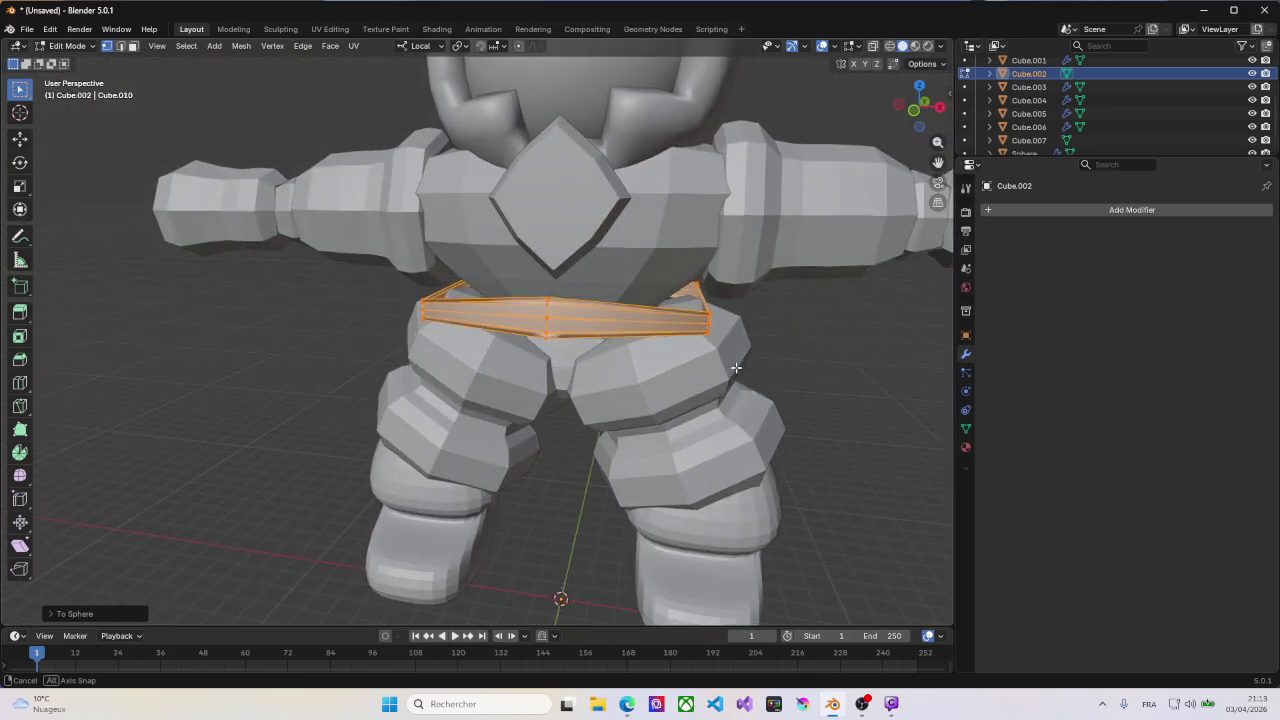
key(Tab)
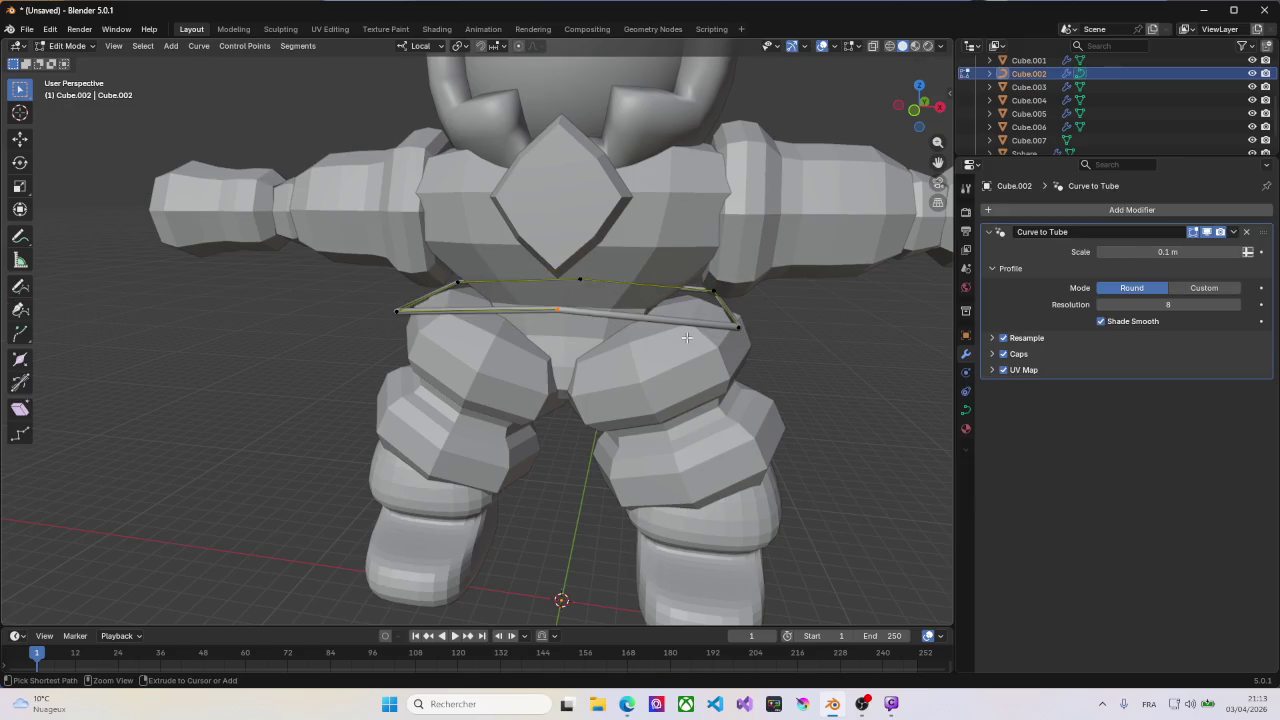
Step: Undo the belt work back to the original waist edge loop
key(Tab)
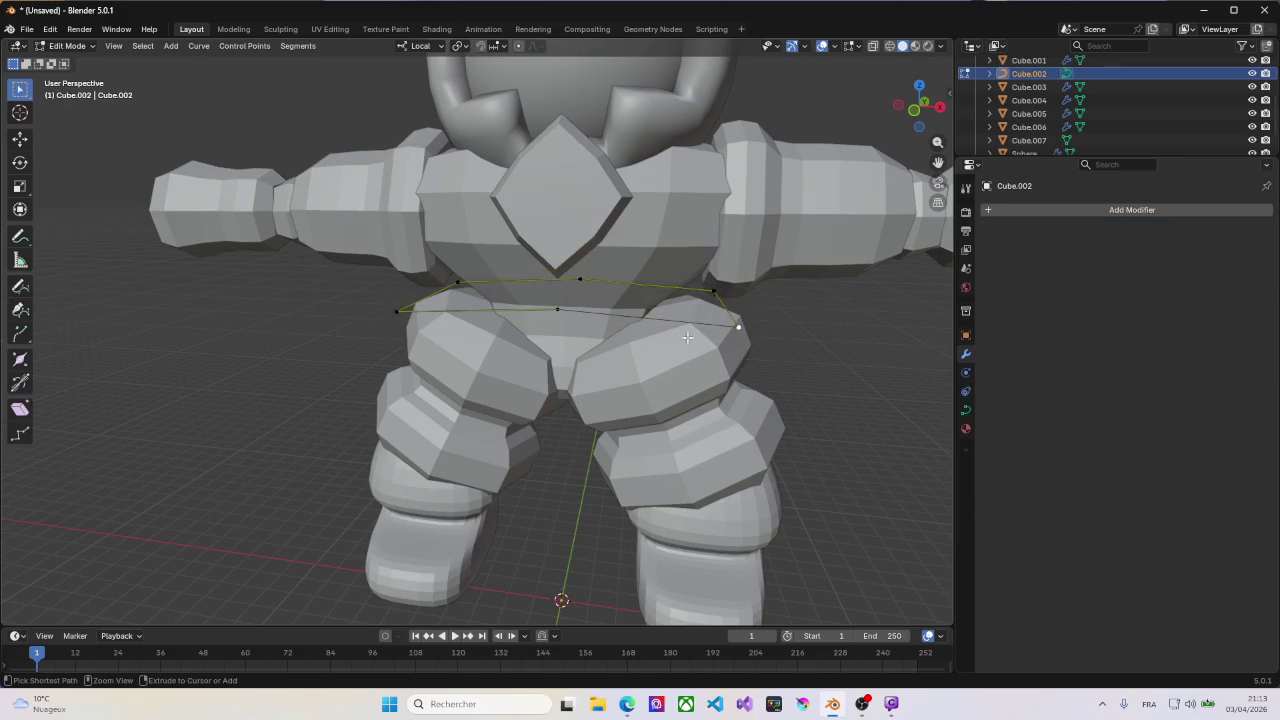
key(Tab)
key(ctrl+z)
middle_drag(689, 345, 736, 344)
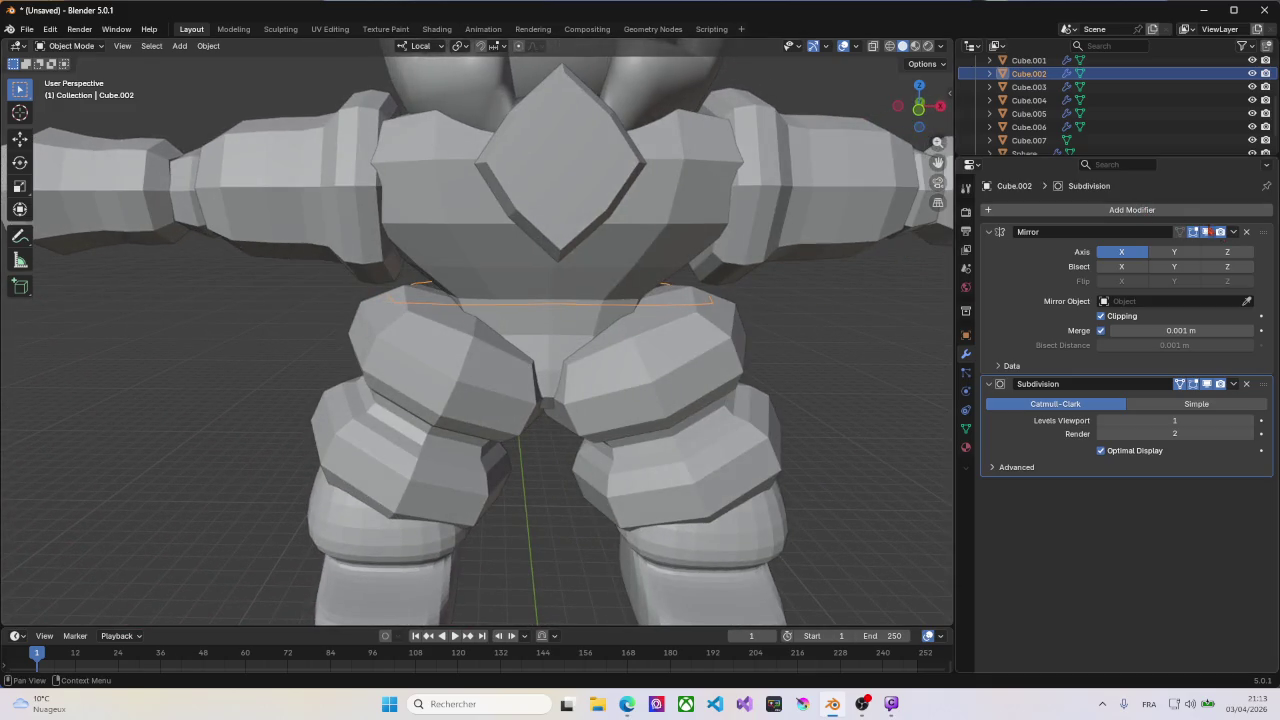
Step: Apply the Mirror and Subdivision modifiers to the waist piece Cube.002
click(1233, 232)
click(1170, 247)
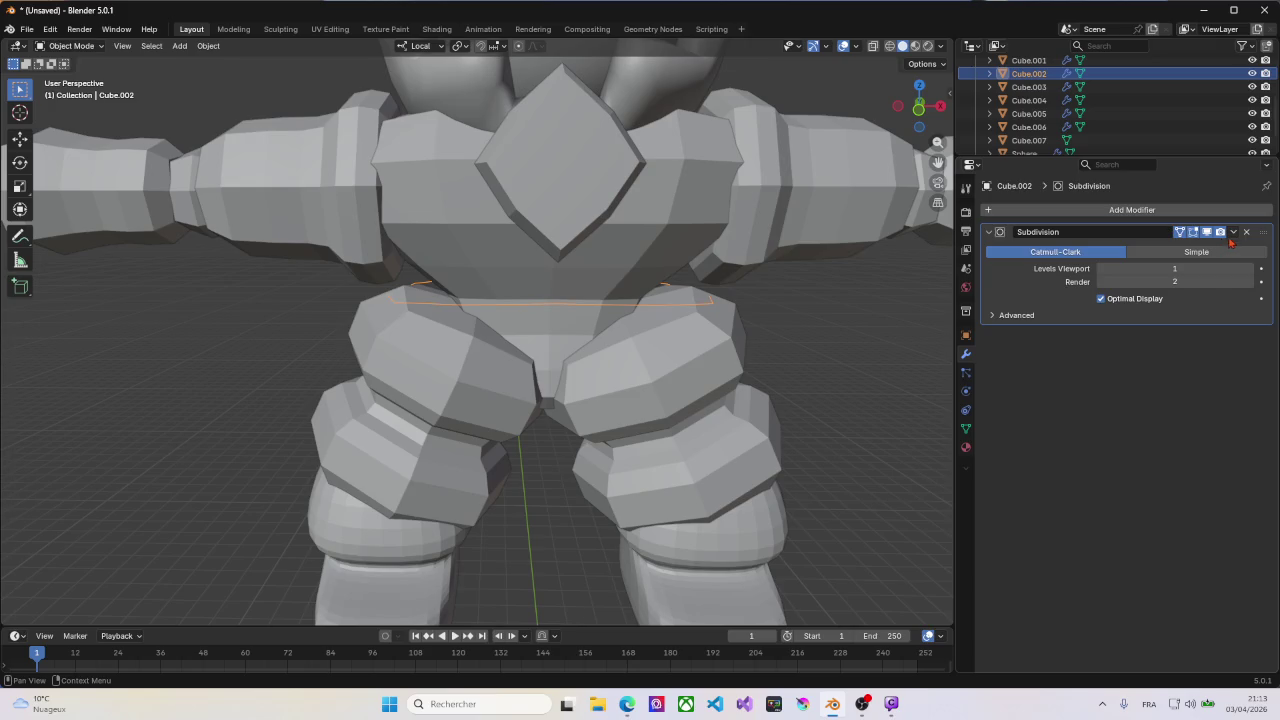
click(1233, 232)
click(1171, 247)
Step: Scale the waist edge loop down so it sits snugly around the waist
middle_drag(705, 309, 624, 347)
key(Tab)
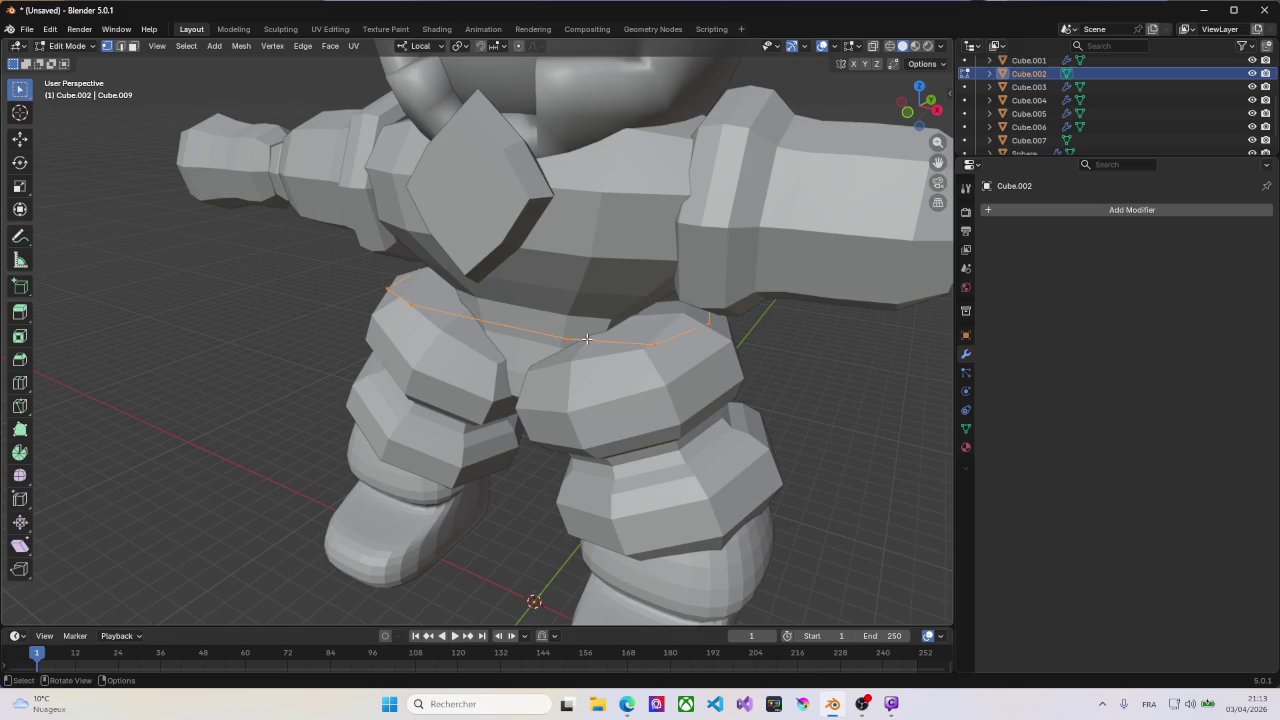
middle_drag(580, 322, 639, 316)
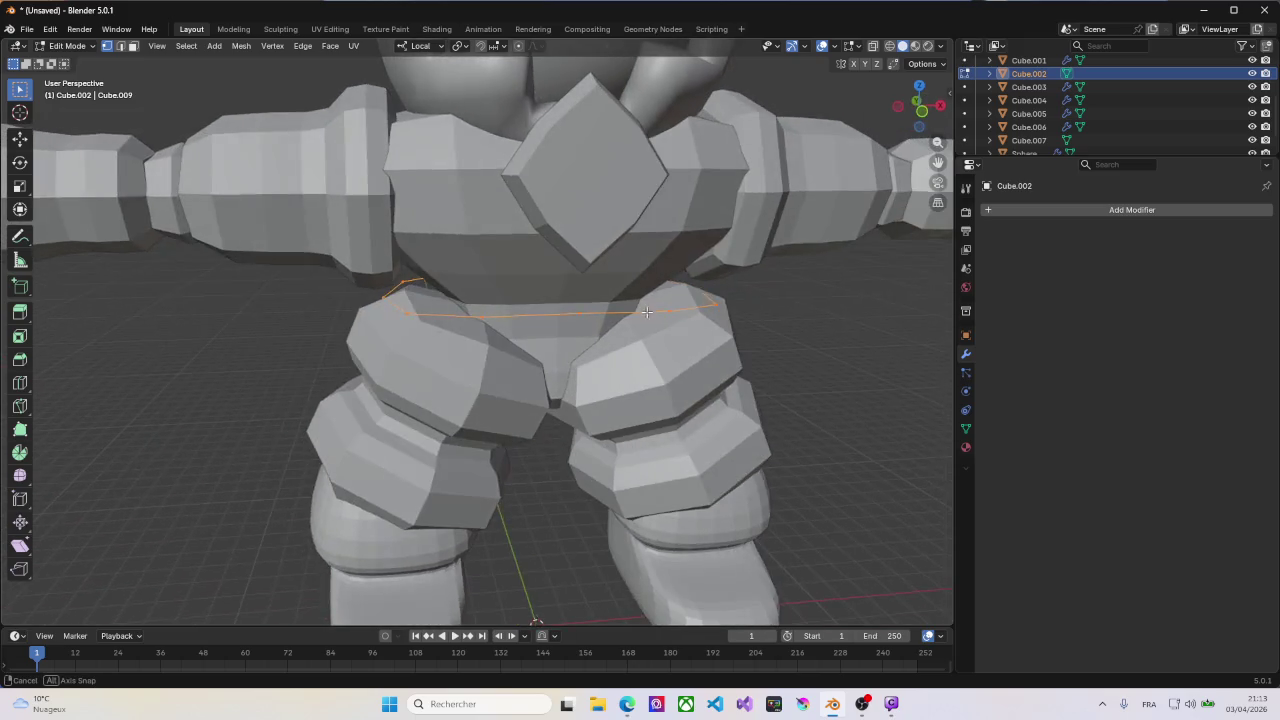
key(s)
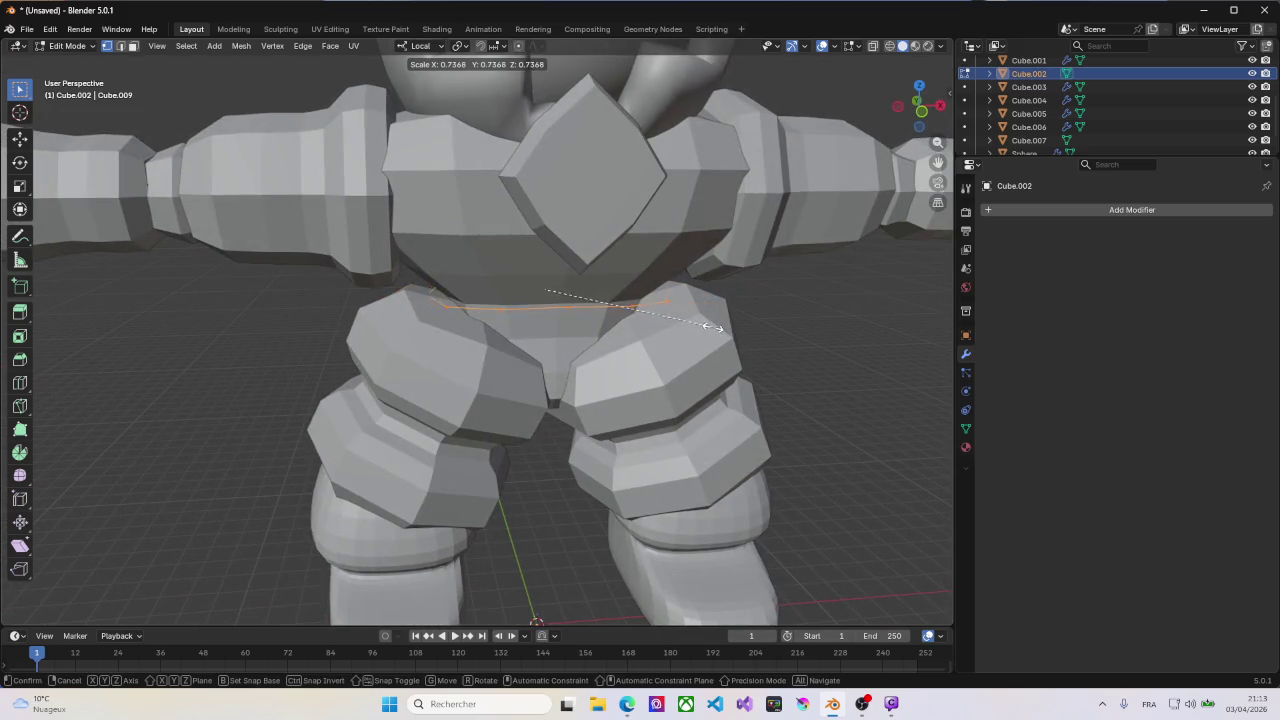
click(690, 322)
mouse_move(1131, 210)
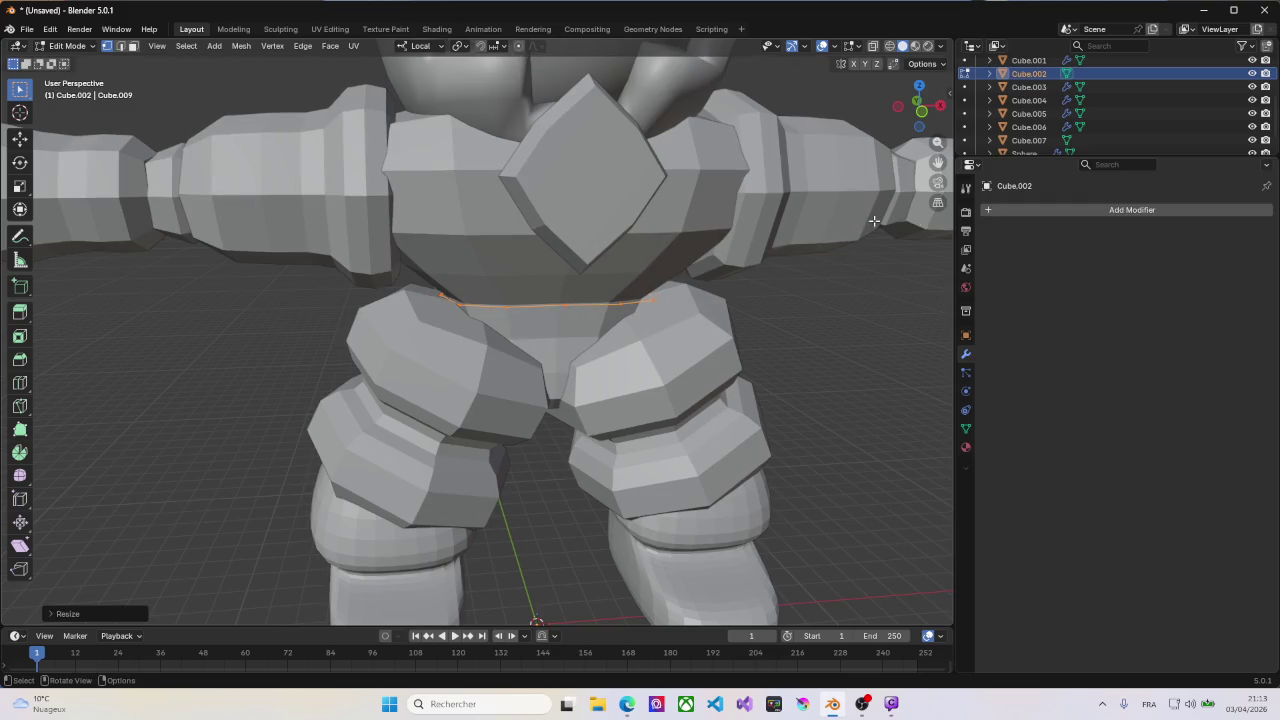
Step: Close the modifier list without adding anything and return to Object Mode
click(1010, 209)
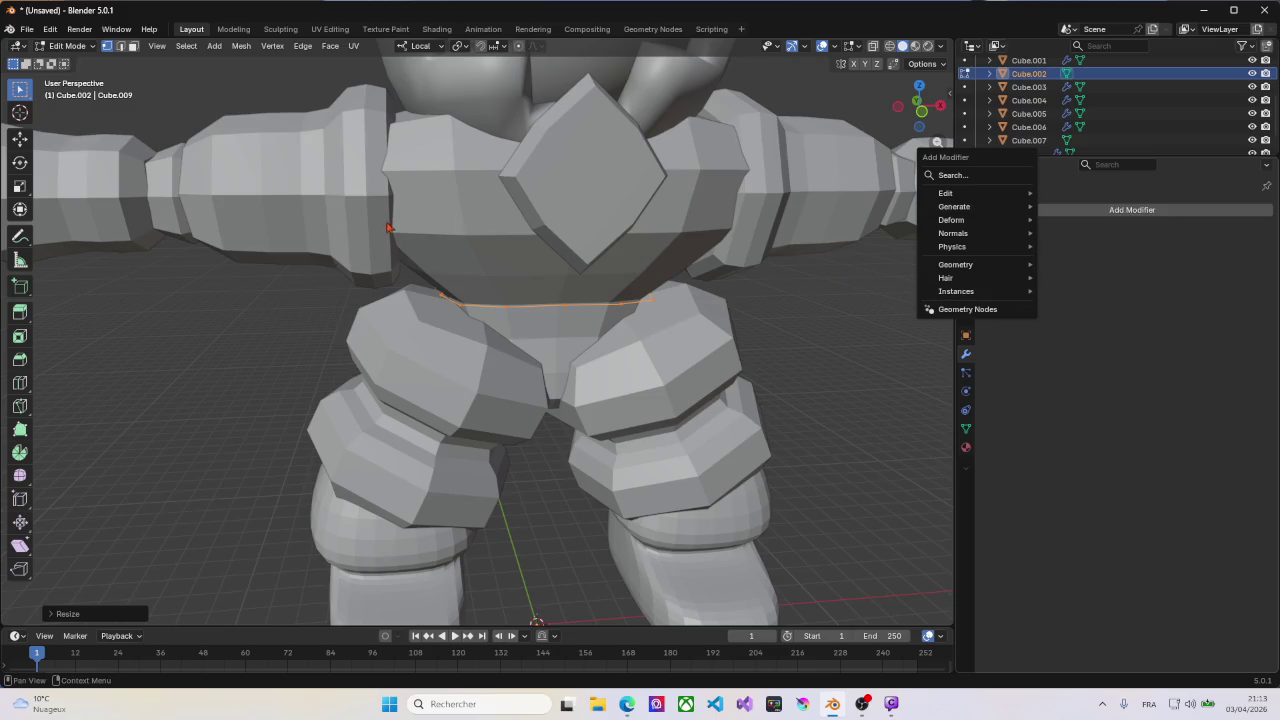
click(469, 244)
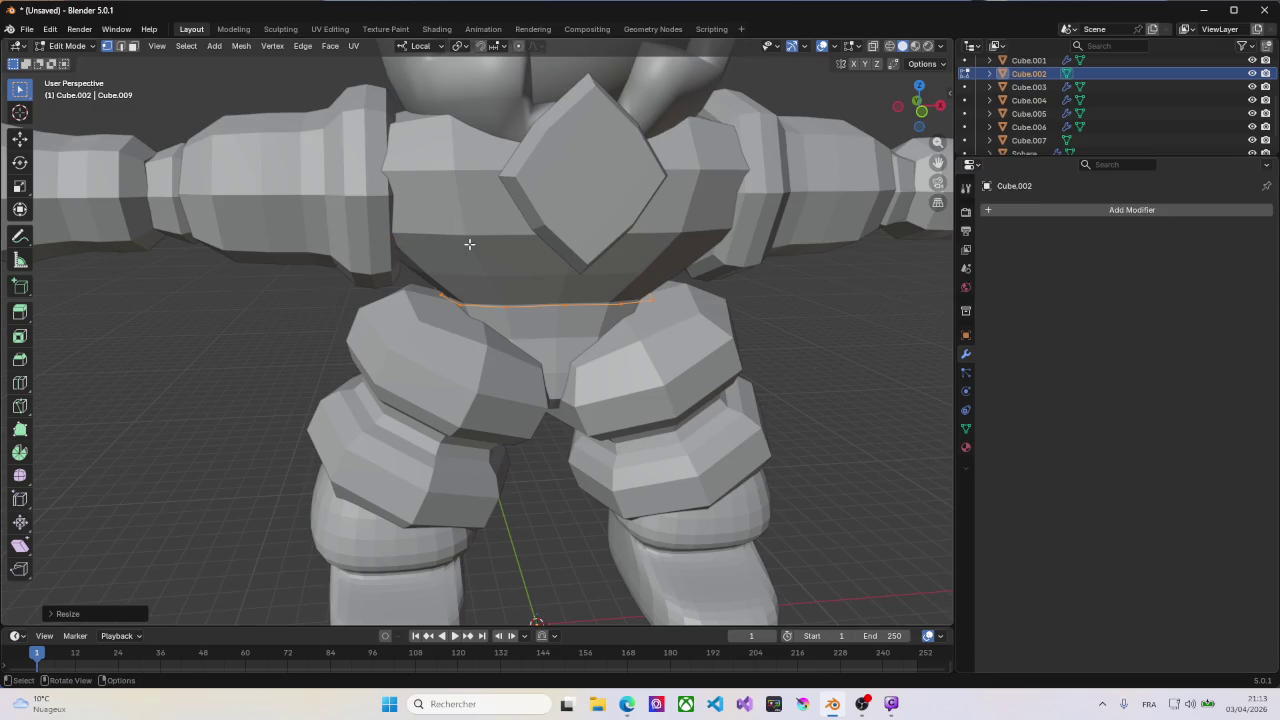
key(Tab)
right_click(528, 307)
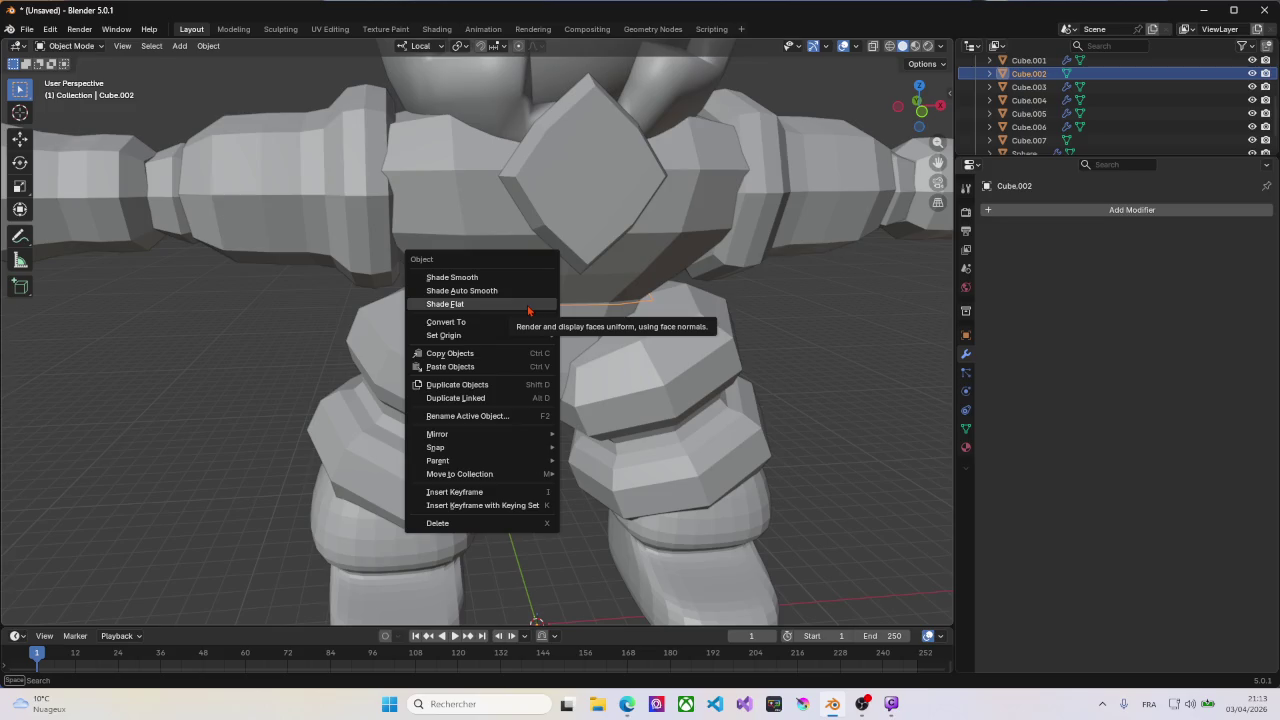
mouse_move(446, 322)
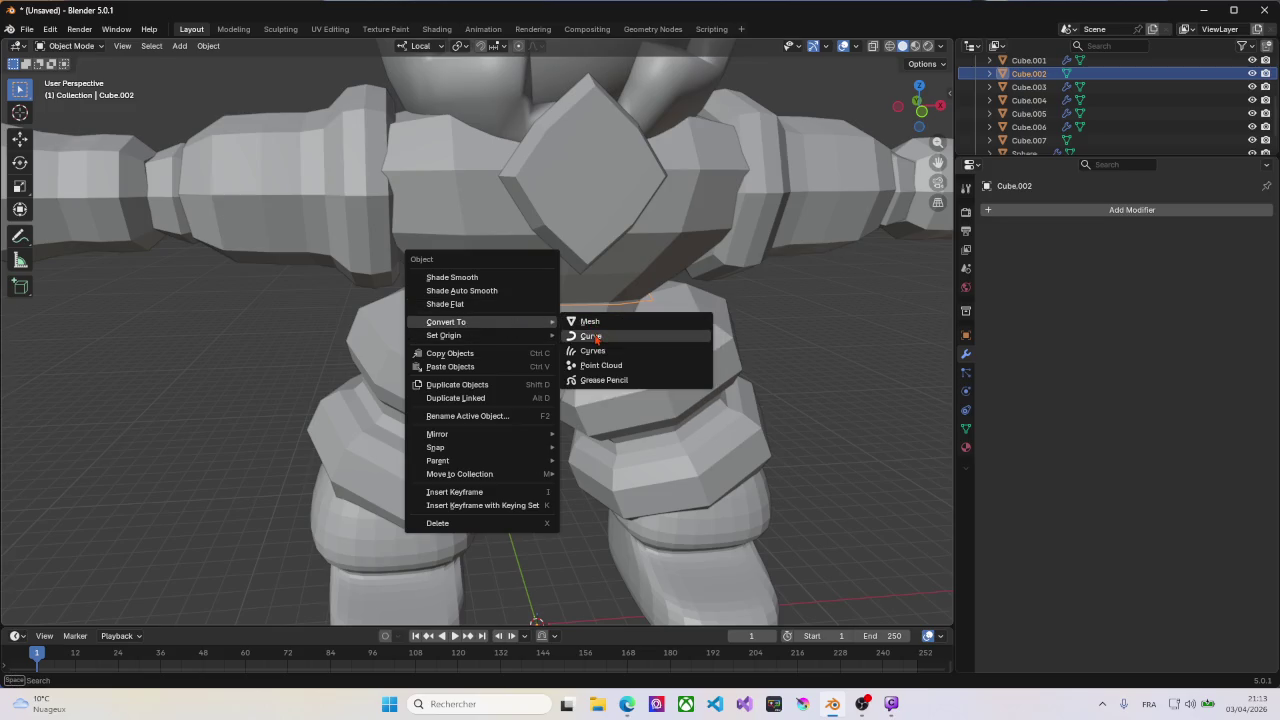
Step: Convert the waist loop to a curve and add a Curve to Tube modifier
click(597, 338)
middle_drag(645, 357, 586, 367)
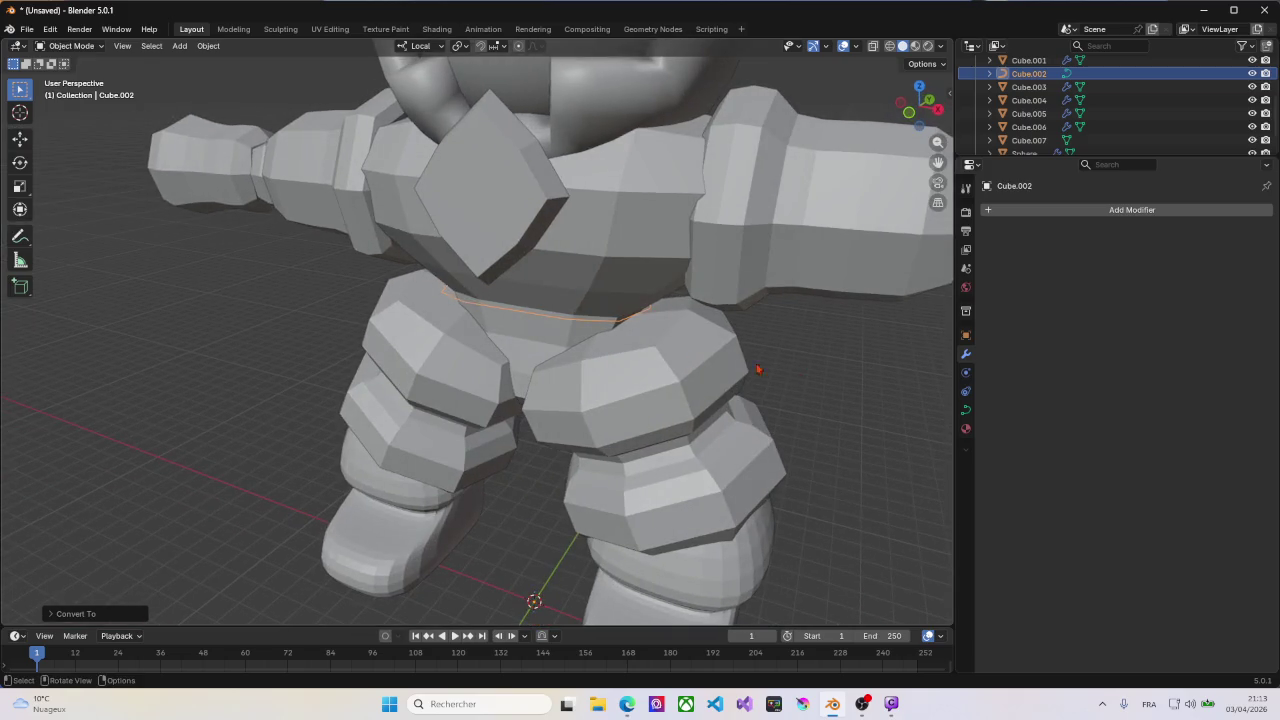
click(1066, 211)
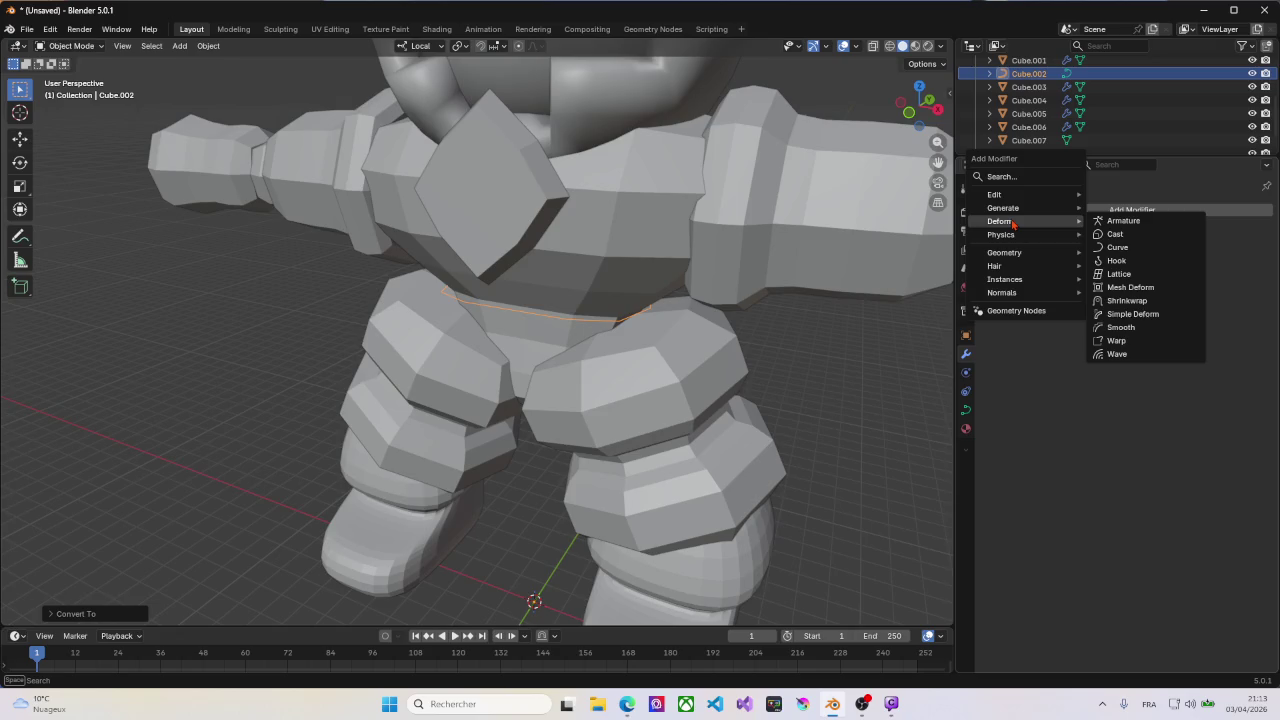
mouse_move(1003, 208)
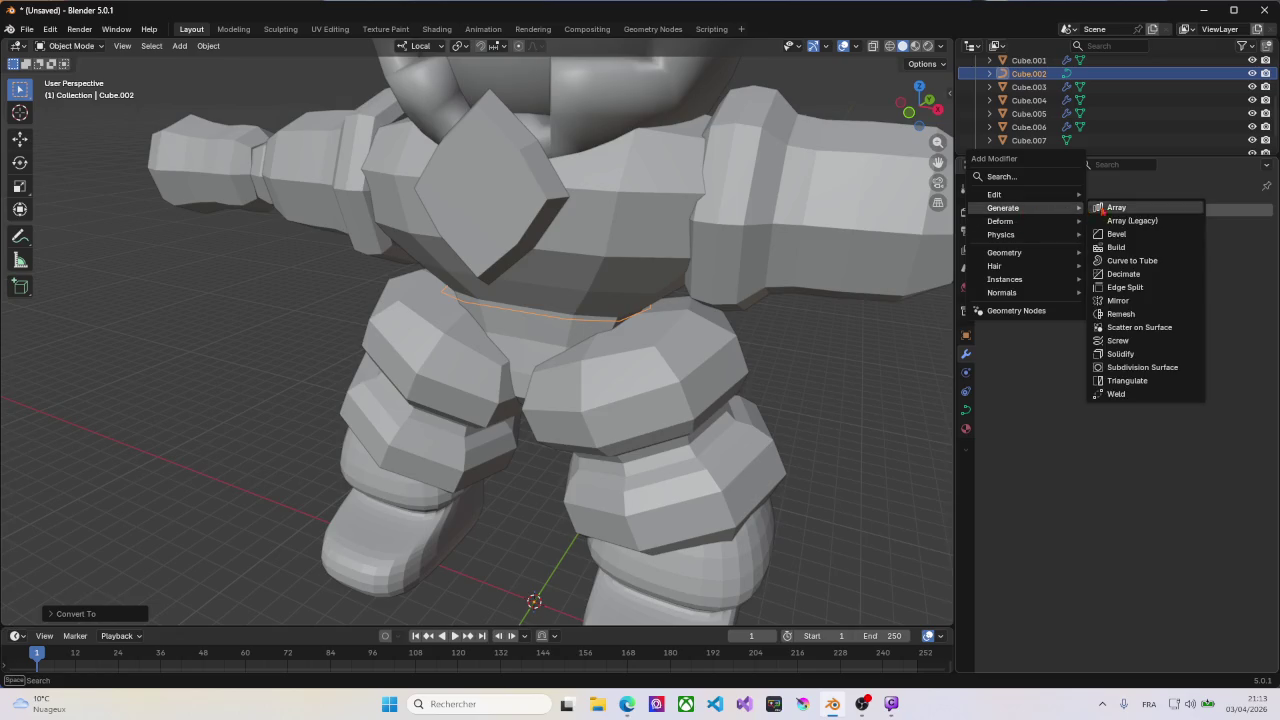
click(1130, 261)
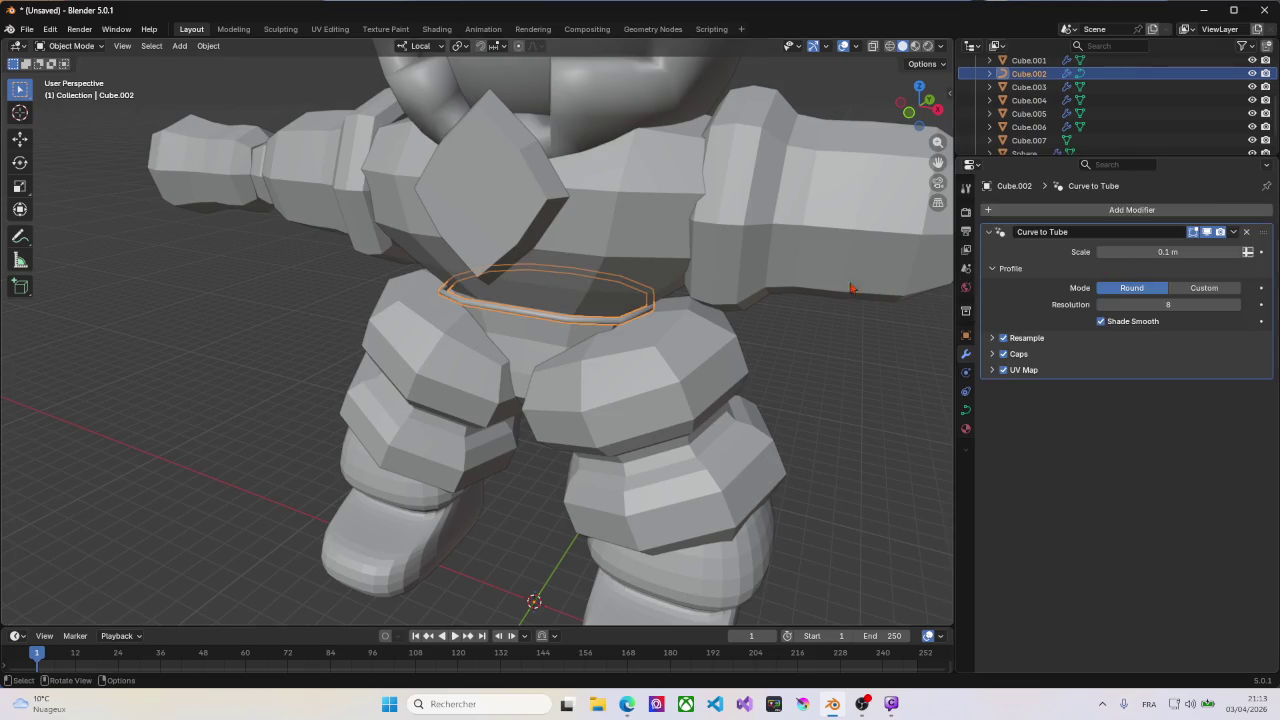
Step: Set the Curve to Tube thickness to 0.52 m for a thick rounded belt
middle_drag(569, 352, 597, 357)
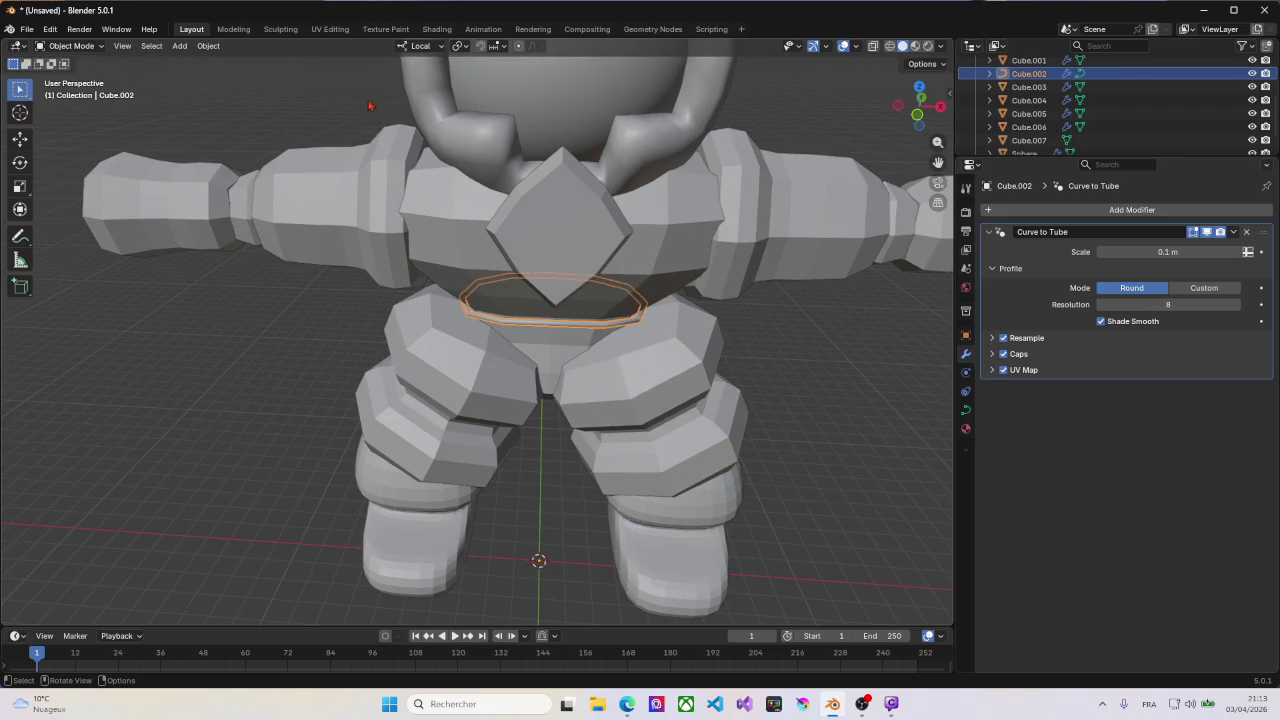
key(Tab)
key(alt+s)
right_click(639, 349)
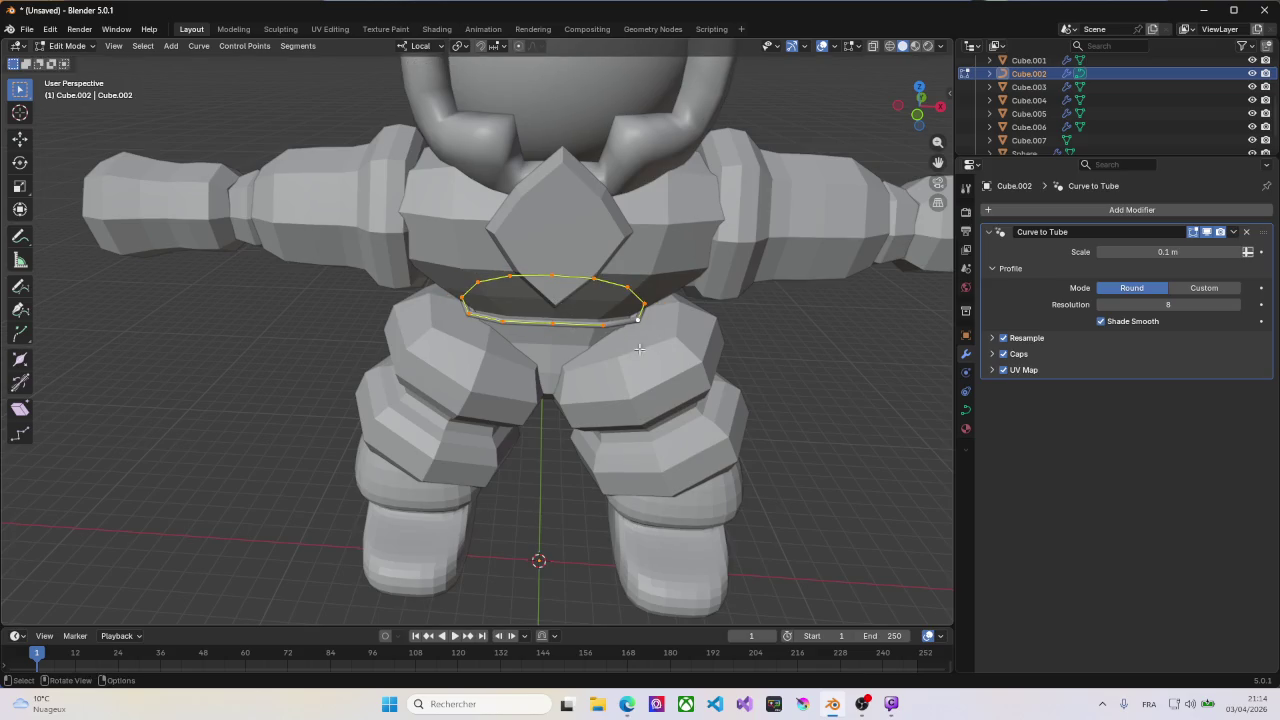
drag(1127, 251, 1174, 251)
mouse_move(500, 300)
middle_down()
mouse_move(260, 287)
mouse_move(539, 273)
middle_up()
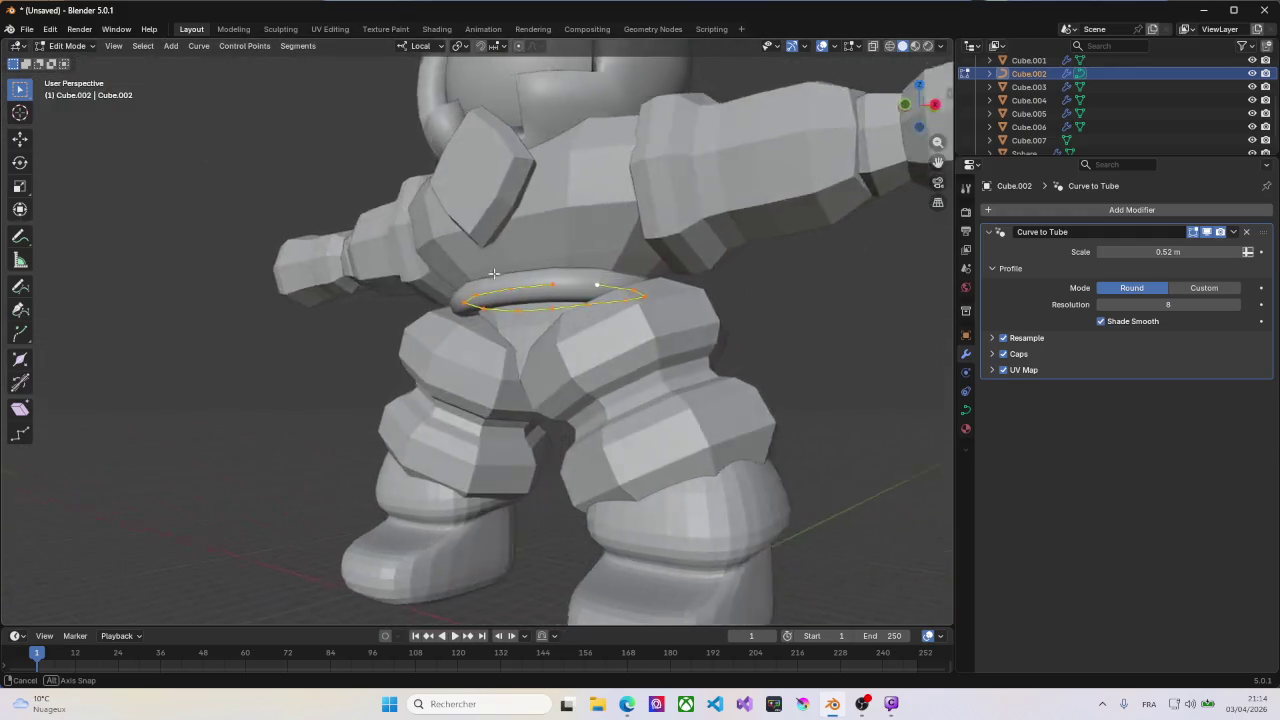
key(Tab)
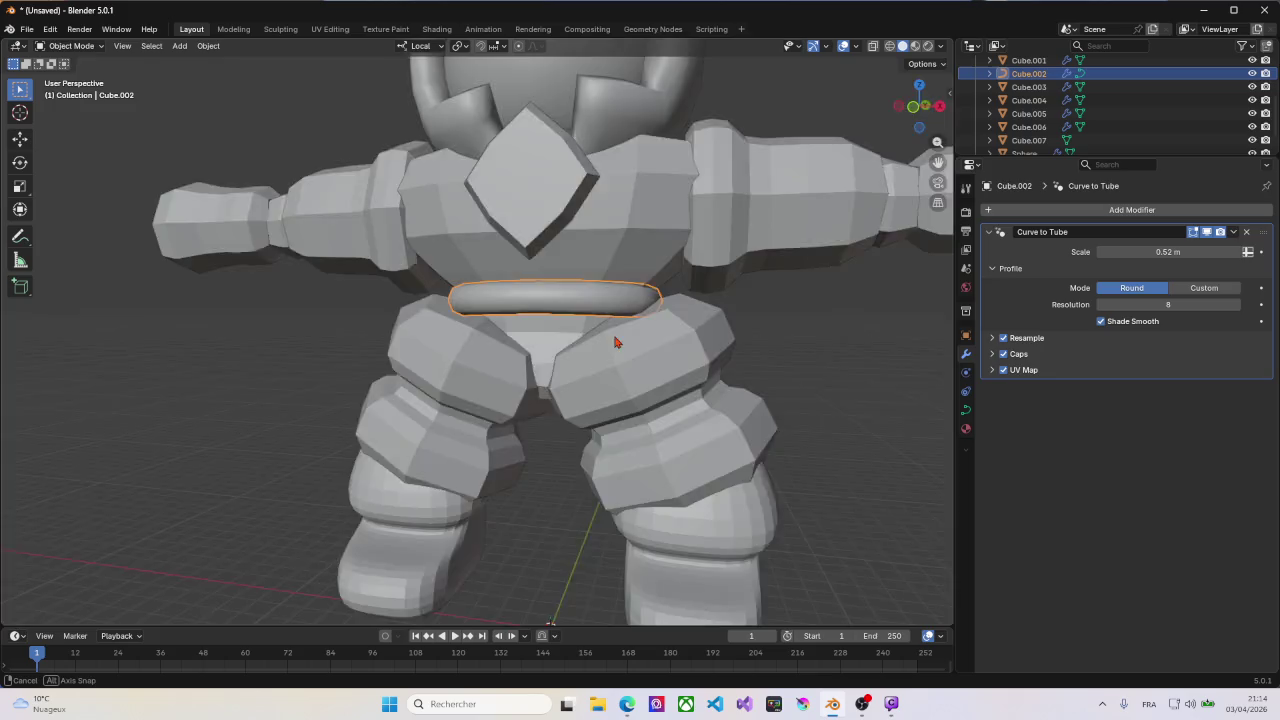
mouse_move(614, 337)
middle_down()
mouse_move(578, 351)
mouse_move(671, 346)
mouse_move(641, 351)
middle_up()
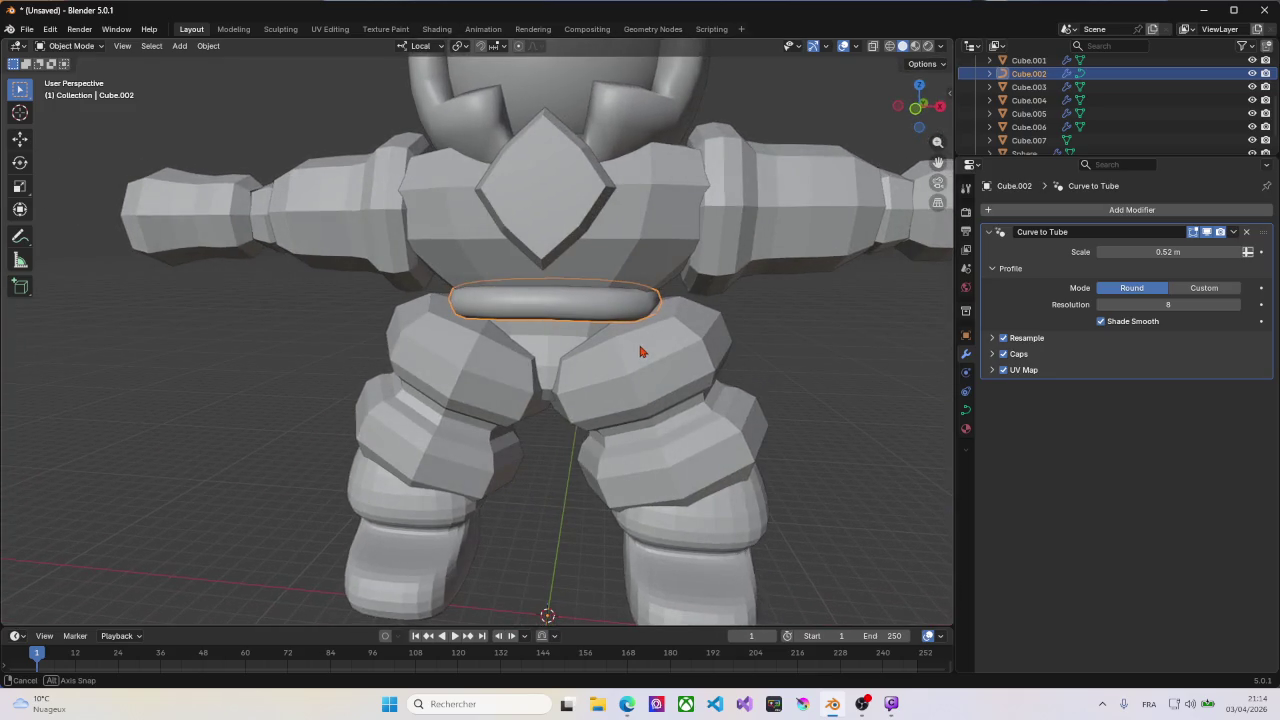
scroll(660, 347, down, 2)
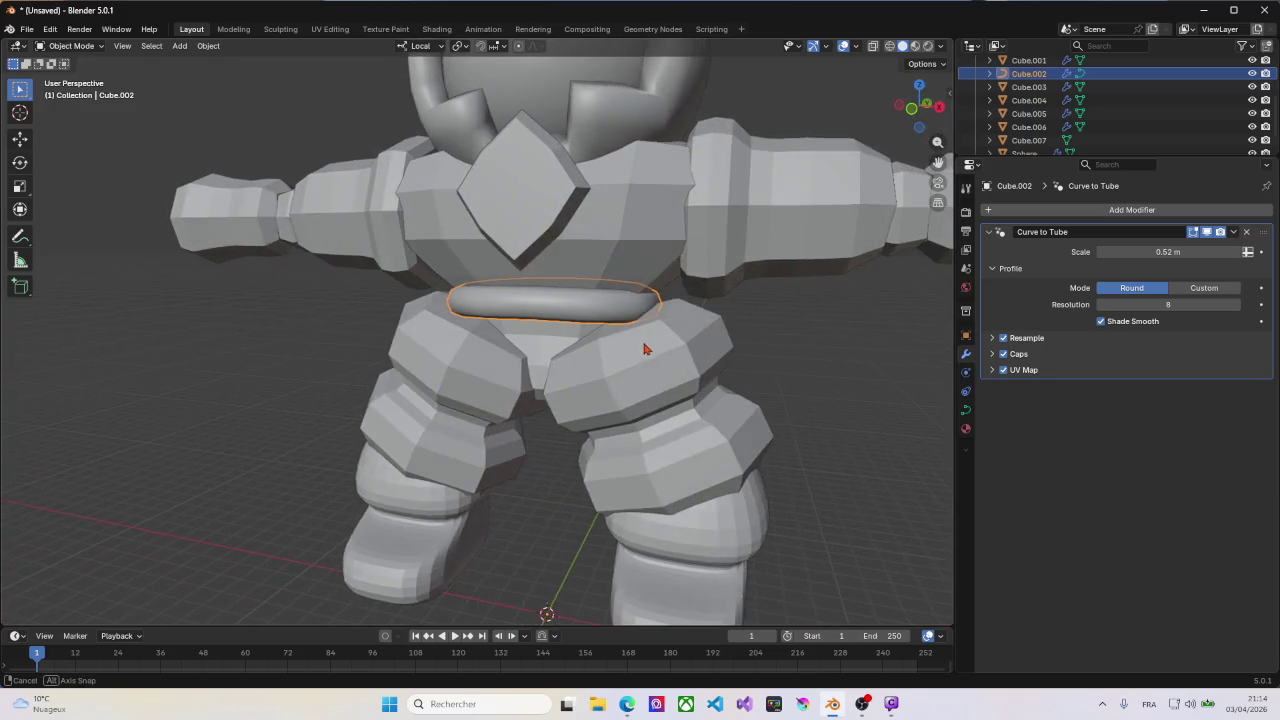
scroll(657, 348, down, 1)
mouse_move(654, 349)
middle_down()
mouse_move(663, 343)
mouse_move(650, 345)
middle_up()
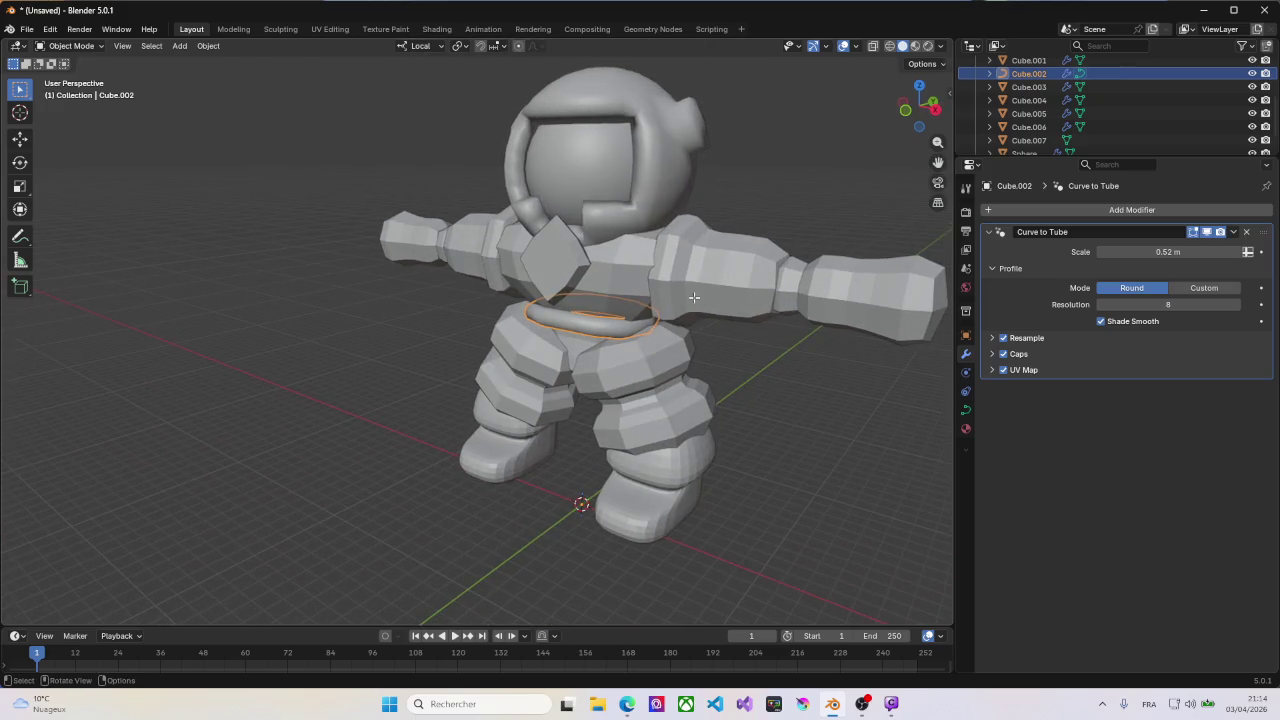
Step: Select the arm pieces object Cube.004
key(Tab)
key(Tab)
click(716, 290)
middle_drag(716, 290, 762, 277)
scroll(722, 290, up, 3)
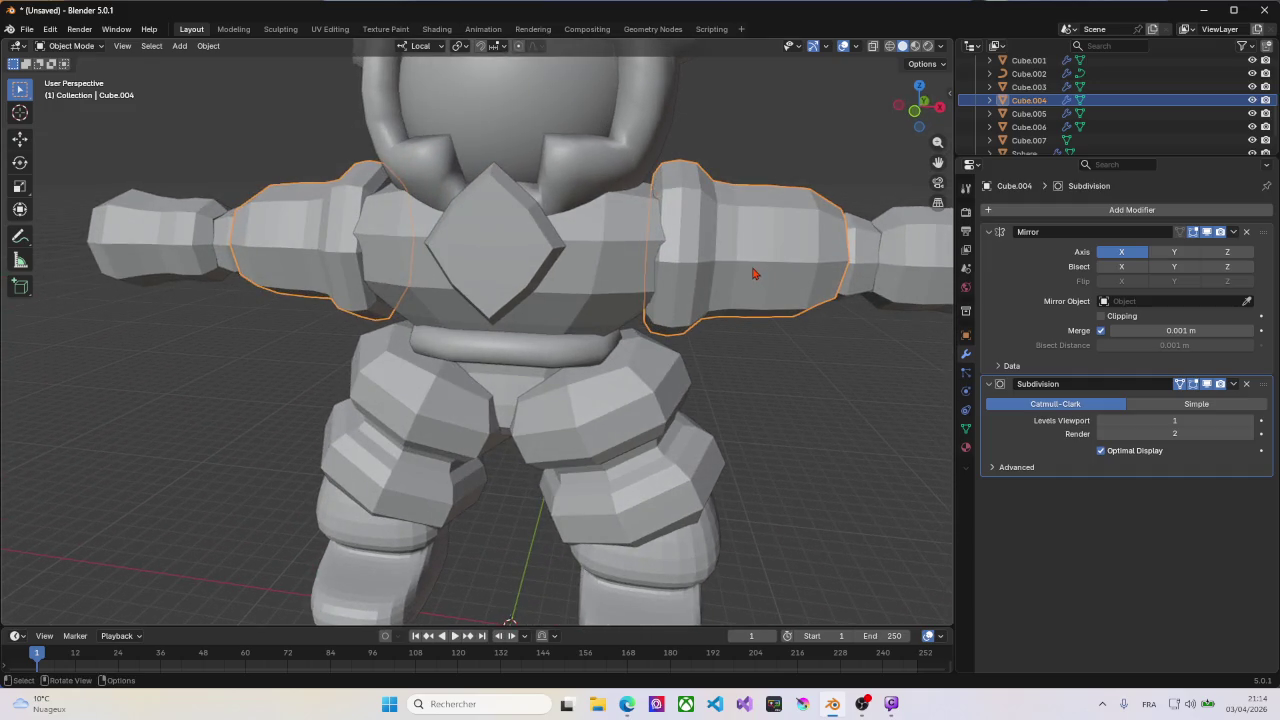
scroll(755, 273, down, 4)
scroll(755, 273, down, 2)
key(g)
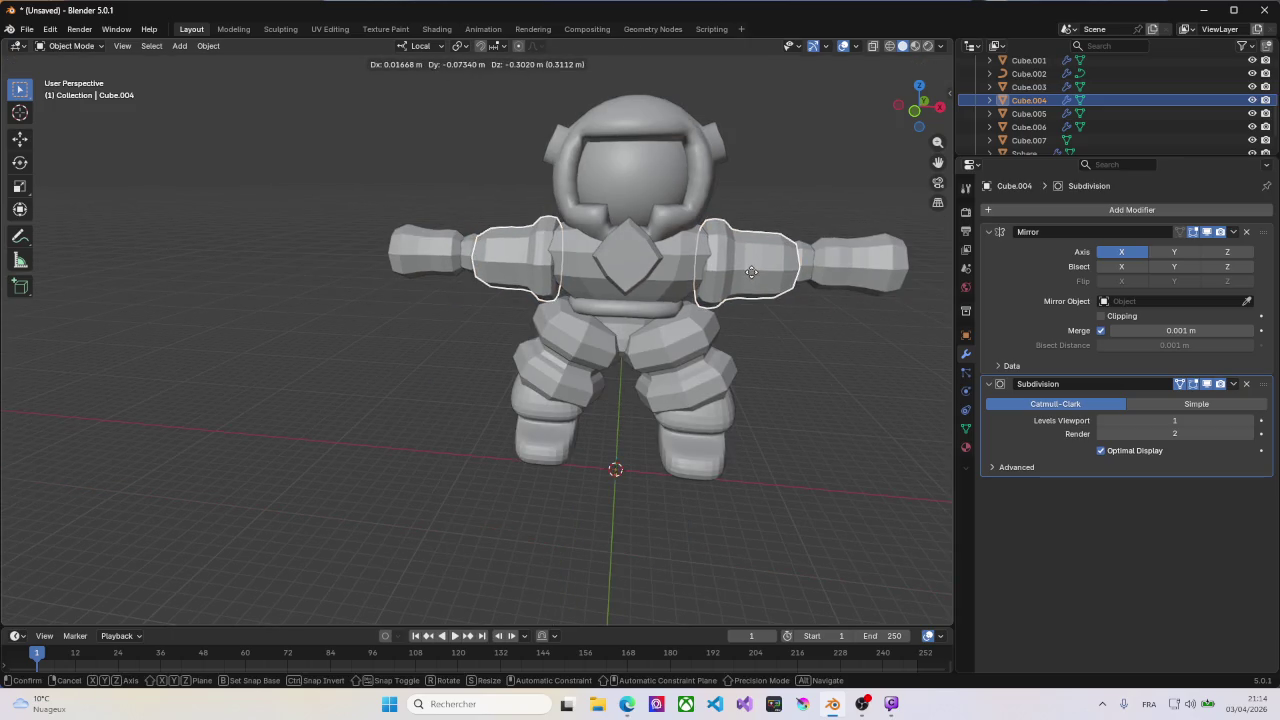
right_click(727, 297)
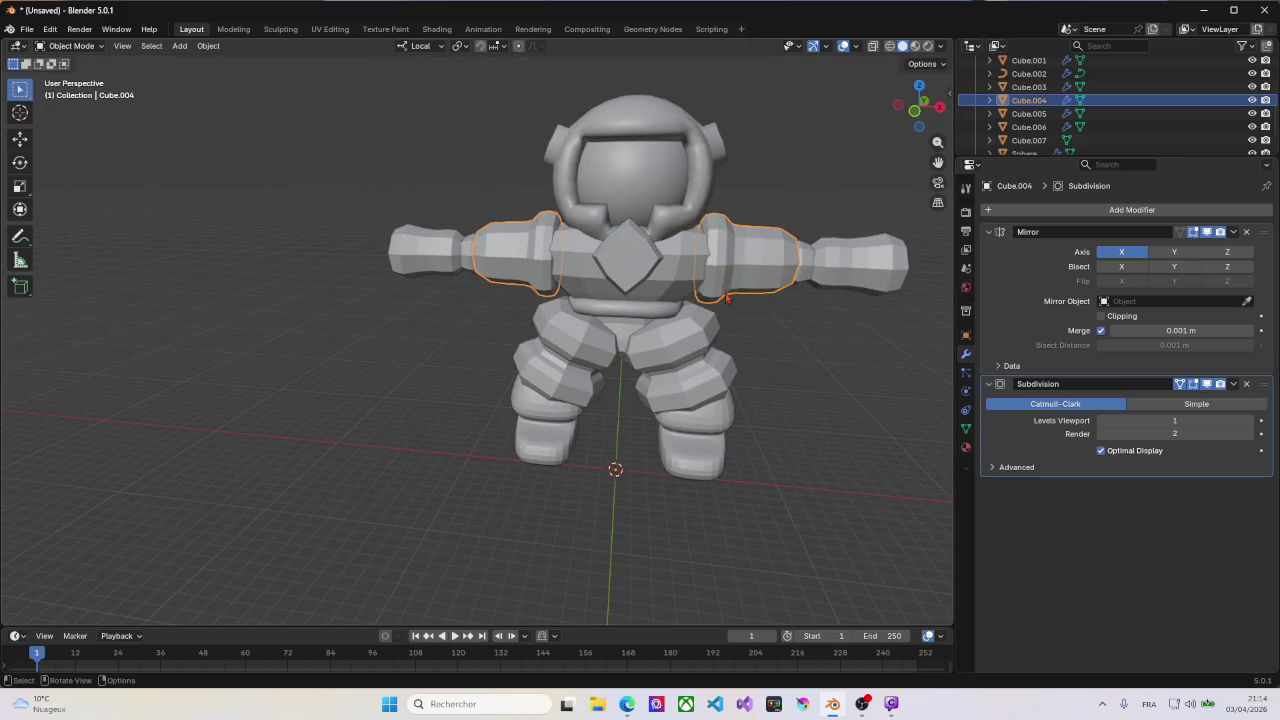
Step: Slide the upper arm geometry 2.385 m outward along local X
key(Tab)
key(g)
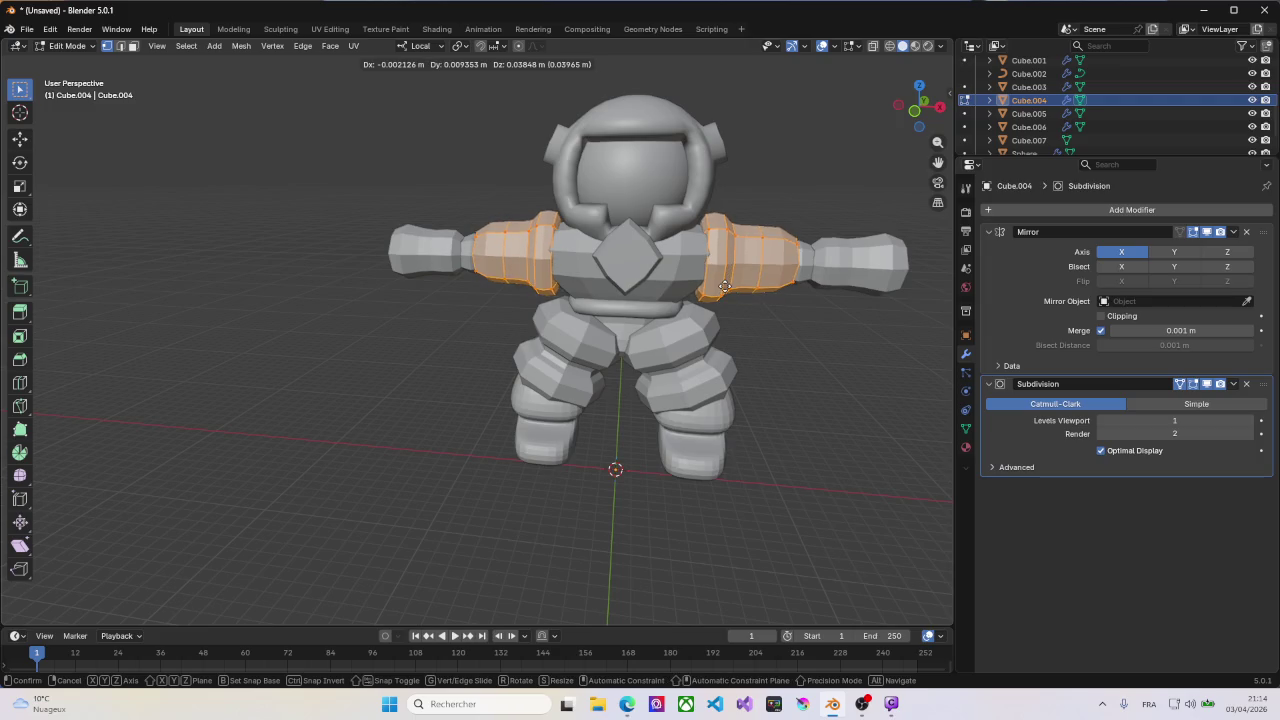
key(x)
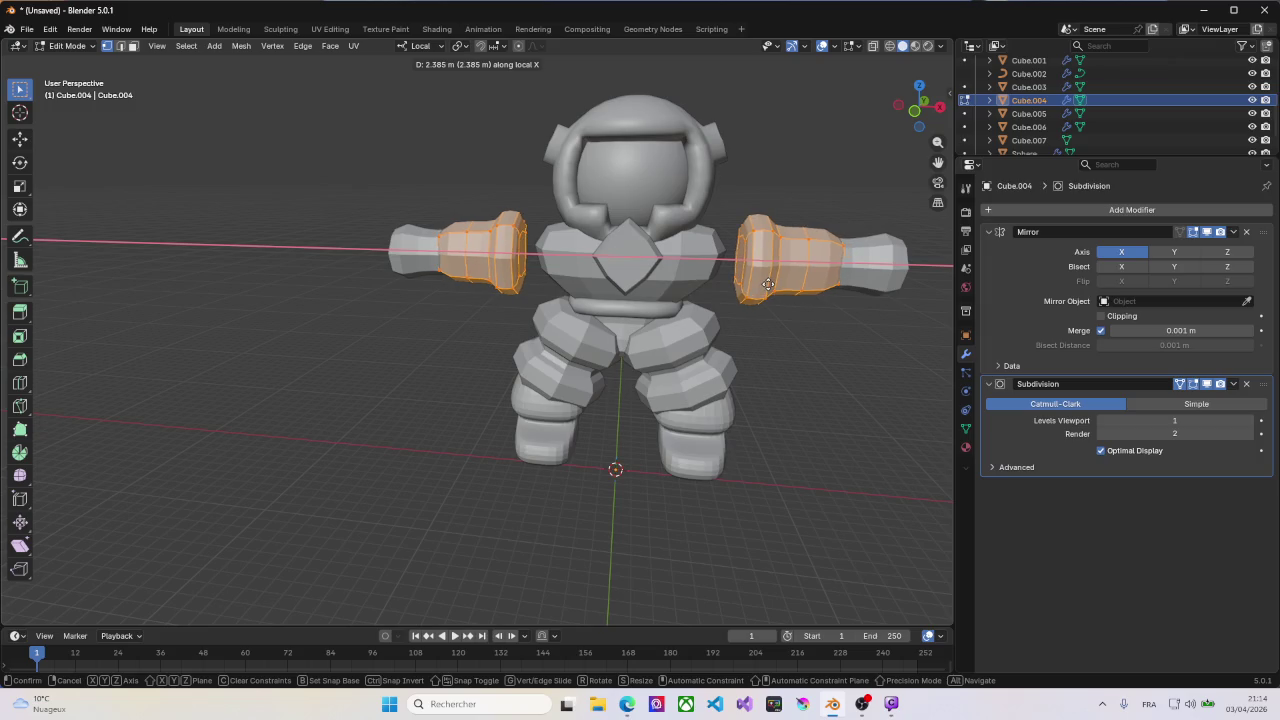
click(768, 283)
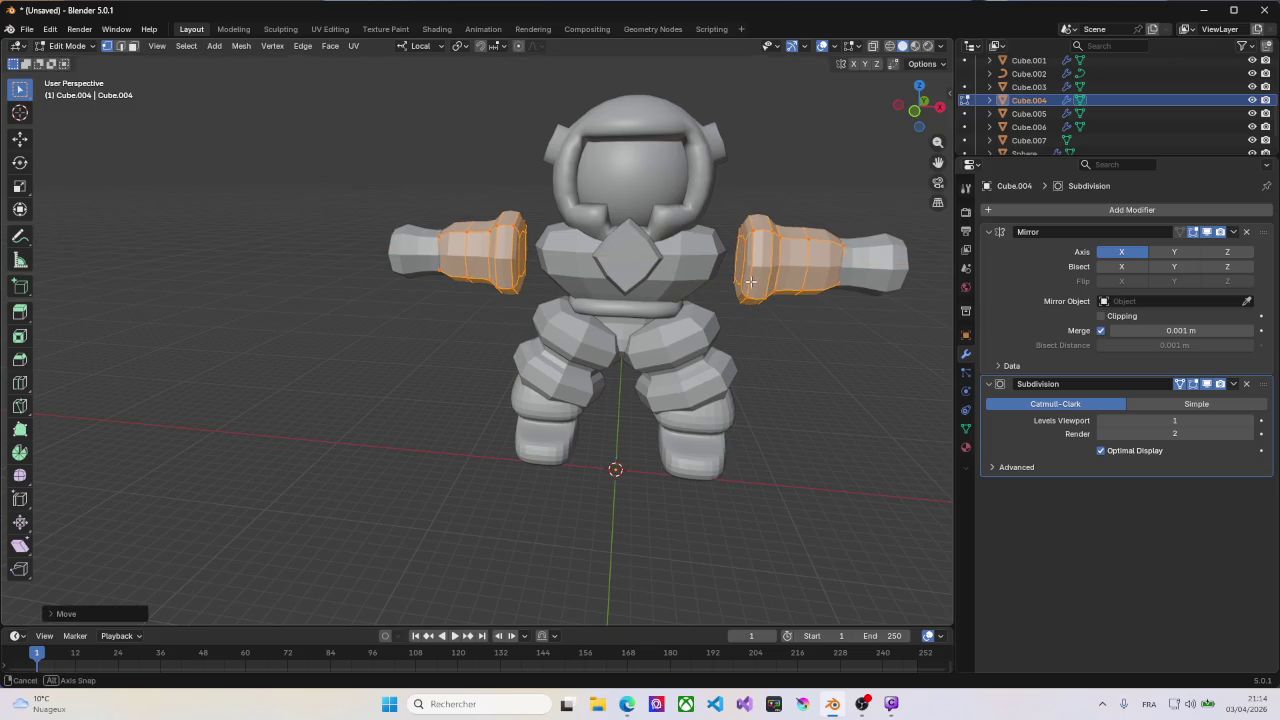
mouse_move(768, 283)
middle_down()
mouse_move(704, 270)
mouse_move(690, 236)
middle_up()
key(Tab)
Step: Select the torso Cube.003 and enter its Edit Mode
click(702, 255)
key(Tab)
scroll(704, 270, up, 2)
scroll(720, 250, up, 2)
scroll(741, 223, up, 2)
Step: Add a vertical loop cut around the torso and slide it sideways
key(ctrl+r)
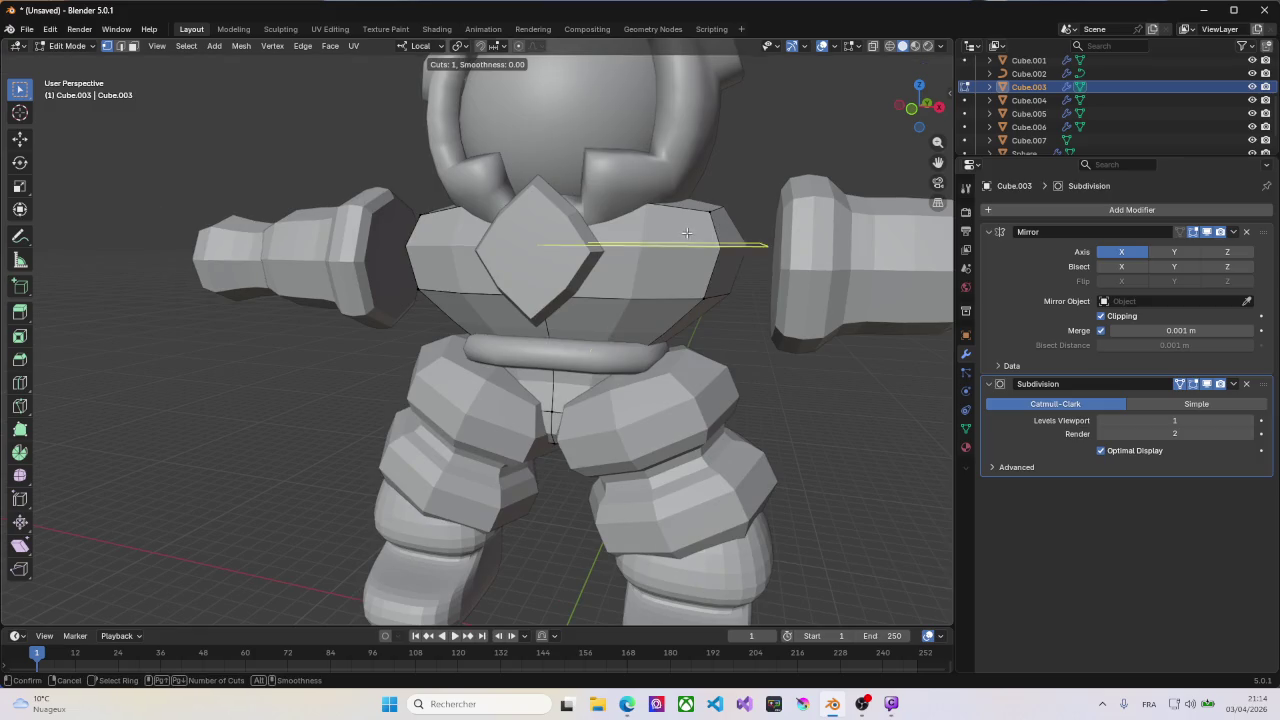
click(702, 221)
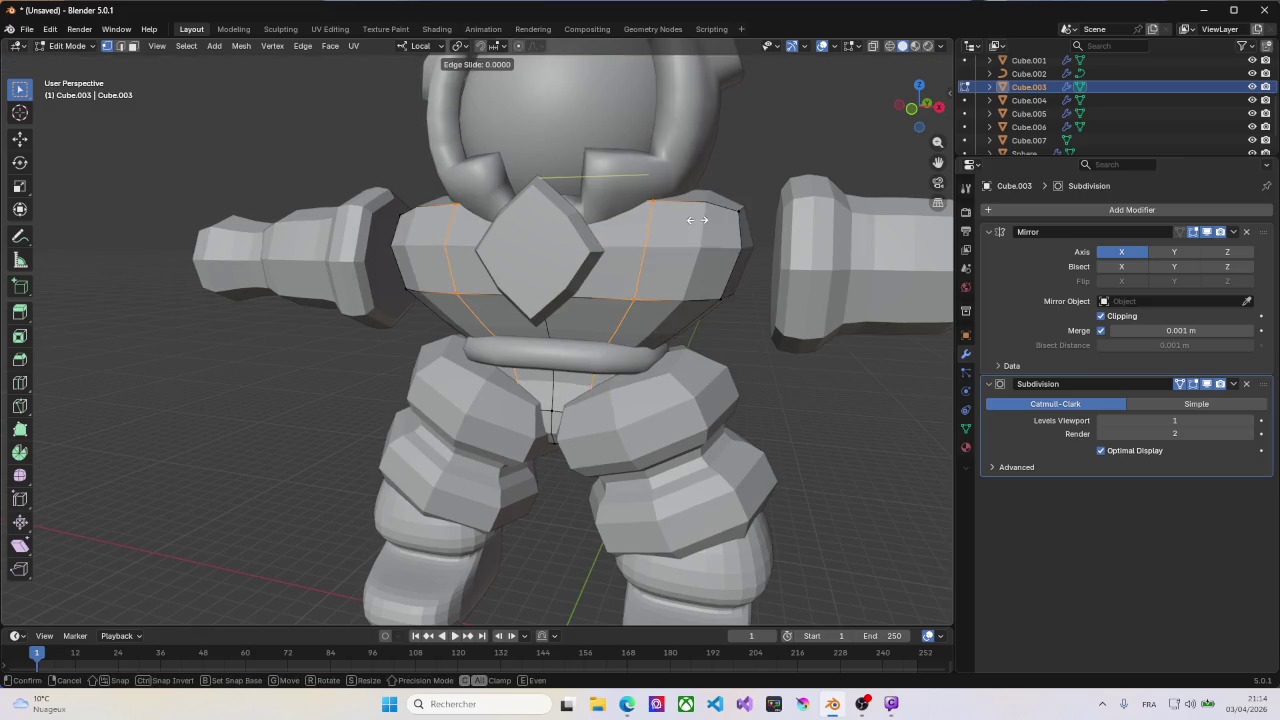
right_click(701, 221)
mouse_move(700, 220)
middle_down()
mouse_move(708, 233)
mouse_move(655, 233)
mouse_move(679, 259)
middle_up()
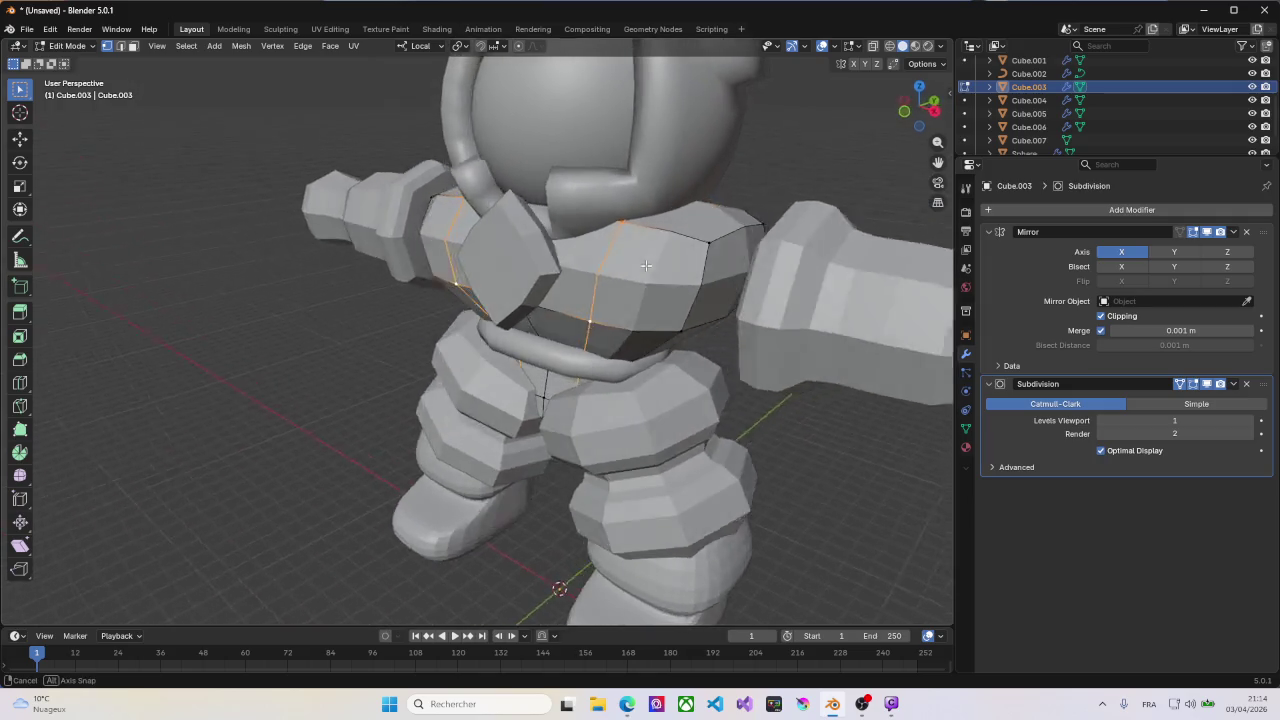
key(g)
key(g)
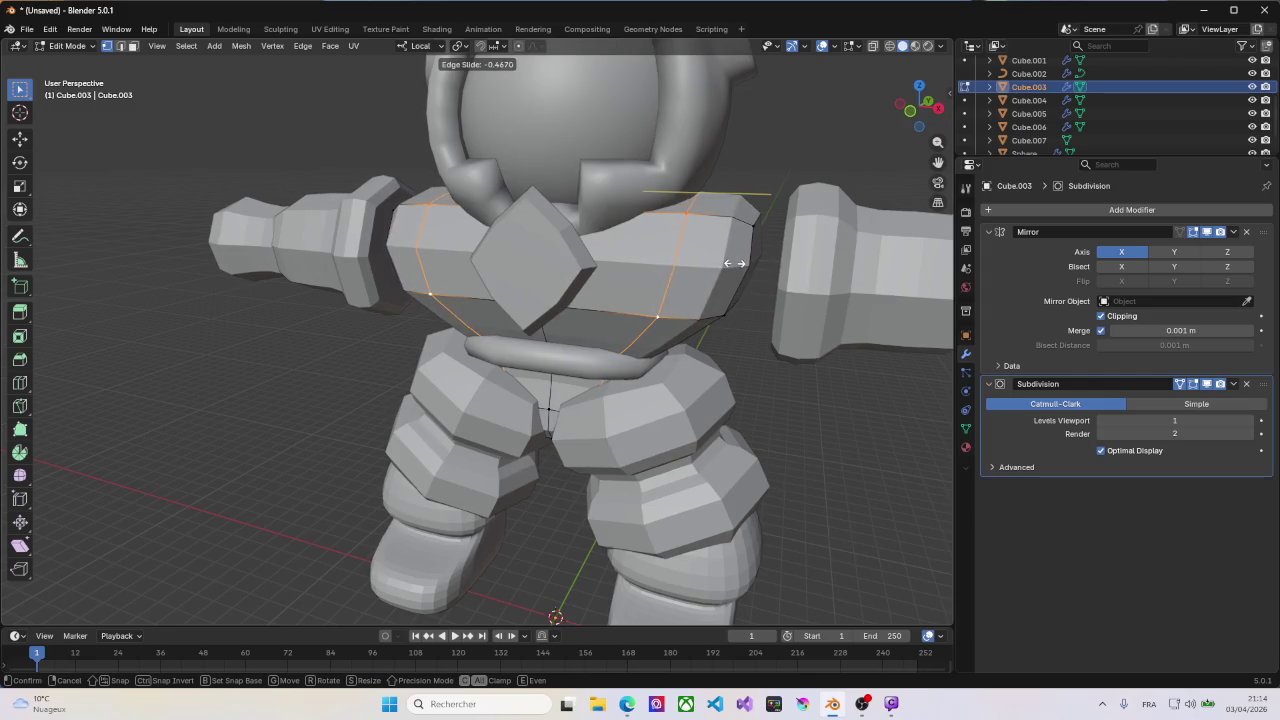
click(705, 261)
mouse_move(705, 261)
middle_down()
mouse_move(742, 238)
mouse_move(736, 250)
middle_up()
Step: Extrude the top shoulder face upward by 1.399 m
key(3)
click(742, 238)
key(e)
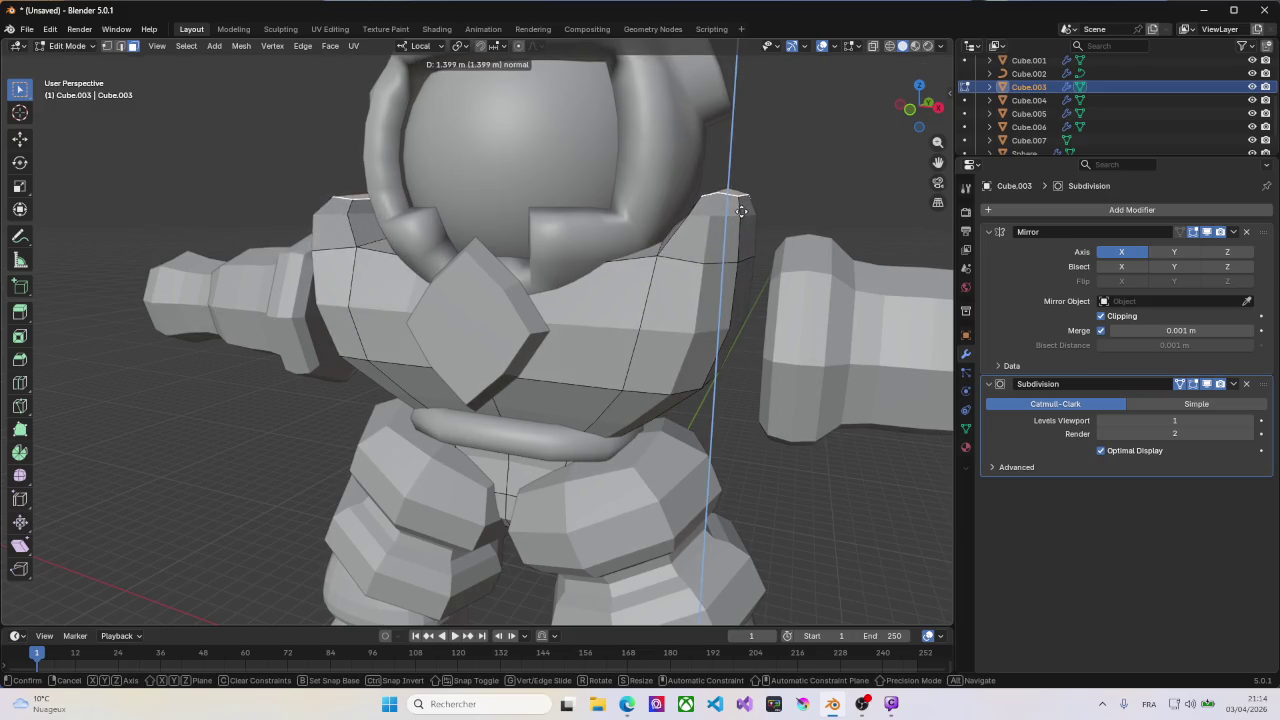
click(744, 212)
mouse_move(744, 212)
middle_down()
mouse_move(734, 286)
mouse_move(745, 308)
middle_up()
Step: Push the top and lower shoulder faces 1.553 m outward along X
click(742, 225)
shift+click(739, 304)
key(g)
key(x)
key(x)
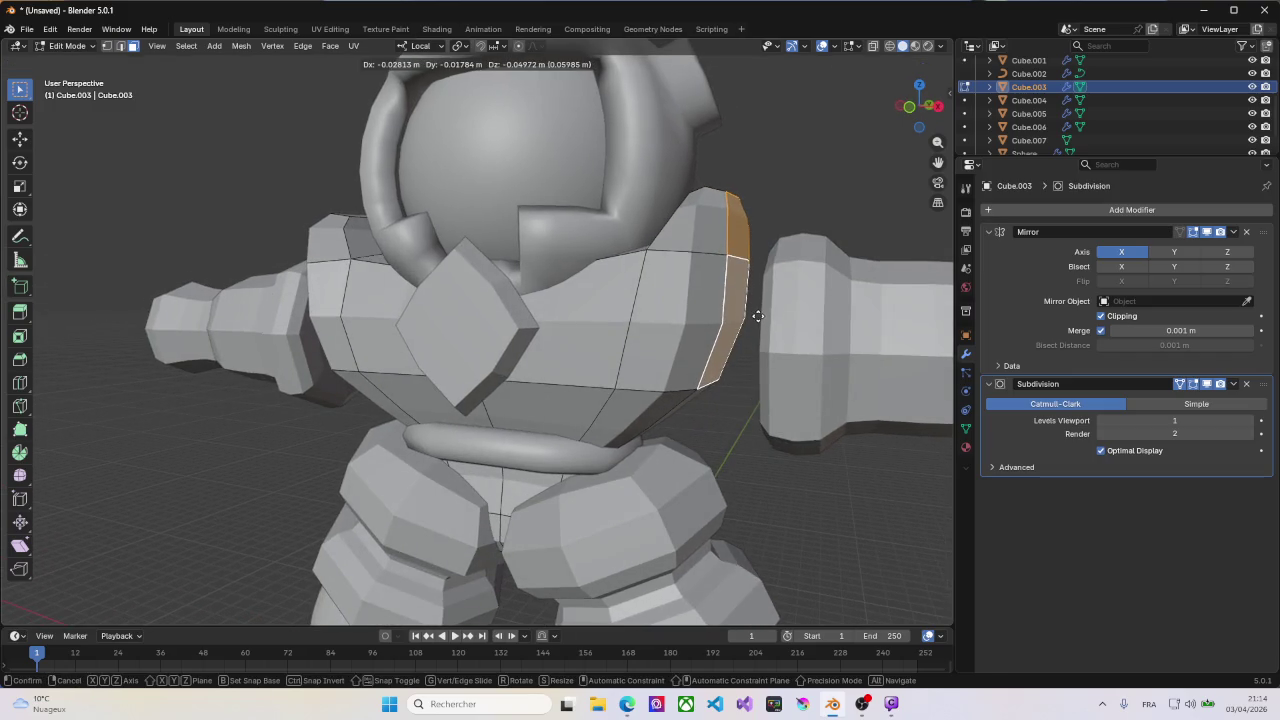
click(830, 326)
mouse_move(830, 326)
middle_down()
mouse_move(677, 328)
mouse_move(708, 348)
middle_up()
scroll(760, 330, down, 5)
Step: Raise the shoulder pads vertically
key(Tab)
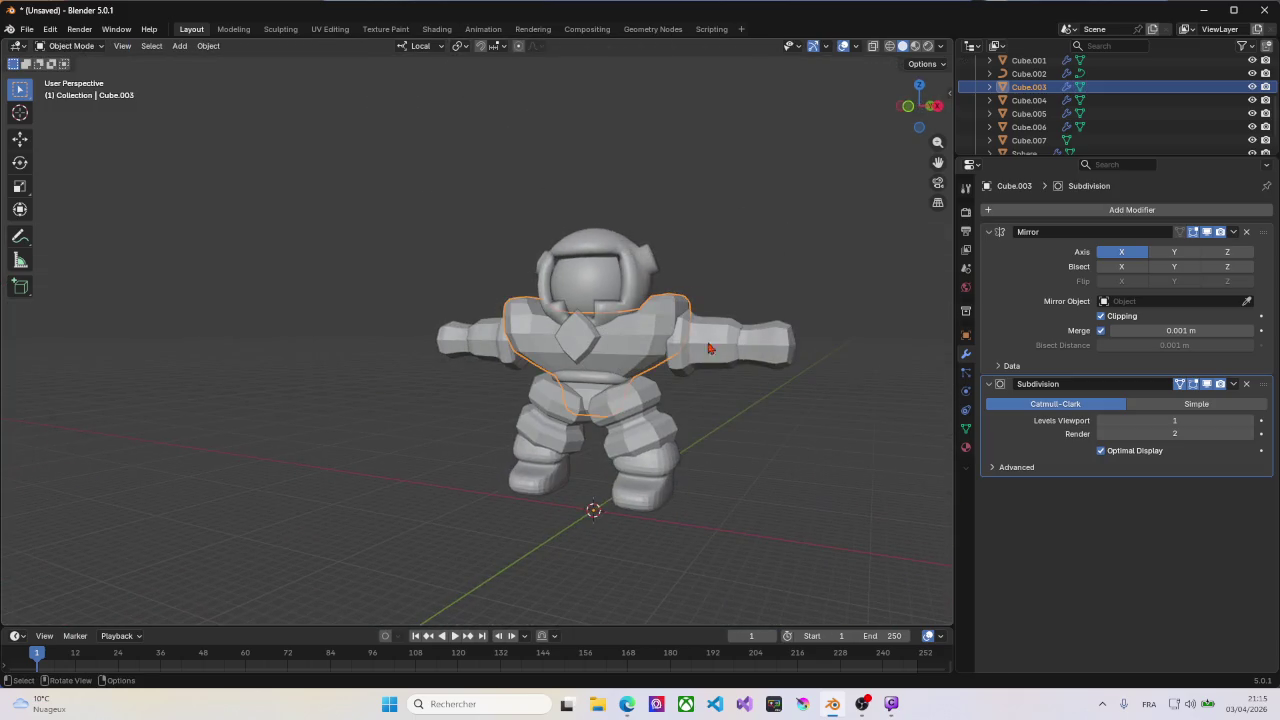
click(706, 352)
key(g)
key(z)
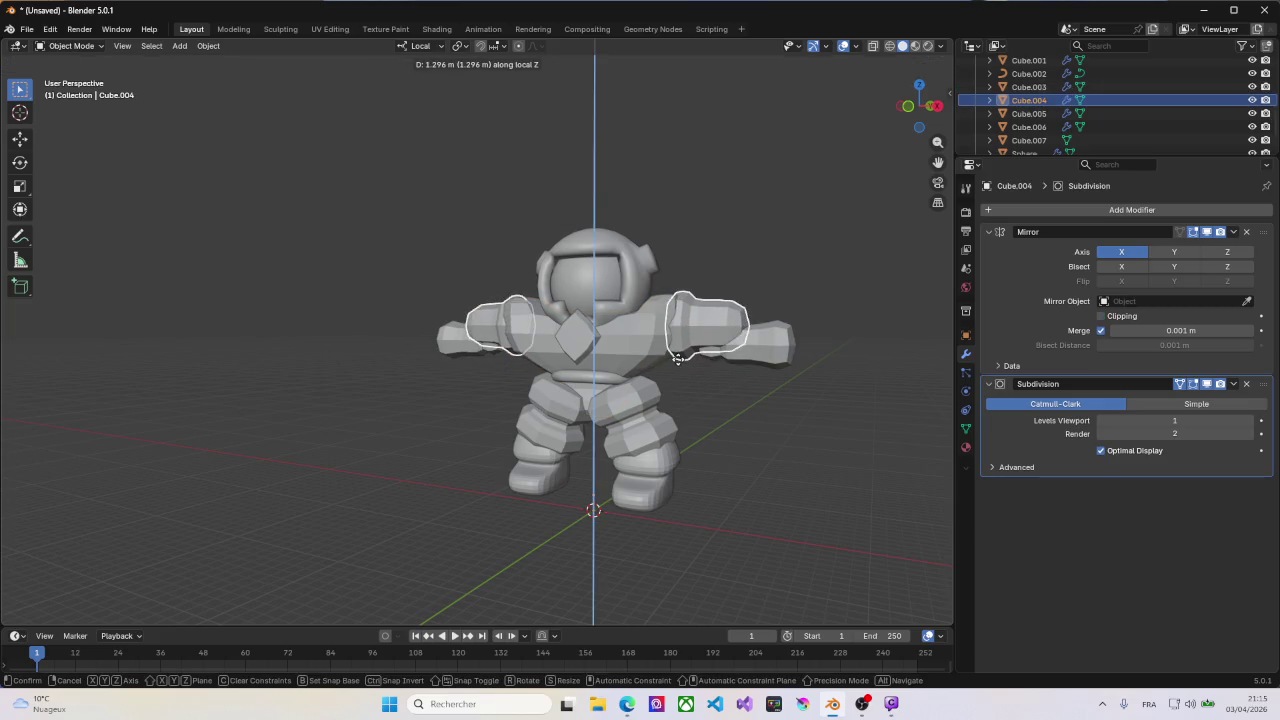
click(724, 366)
middle_drag(724, 366, 728, 362)
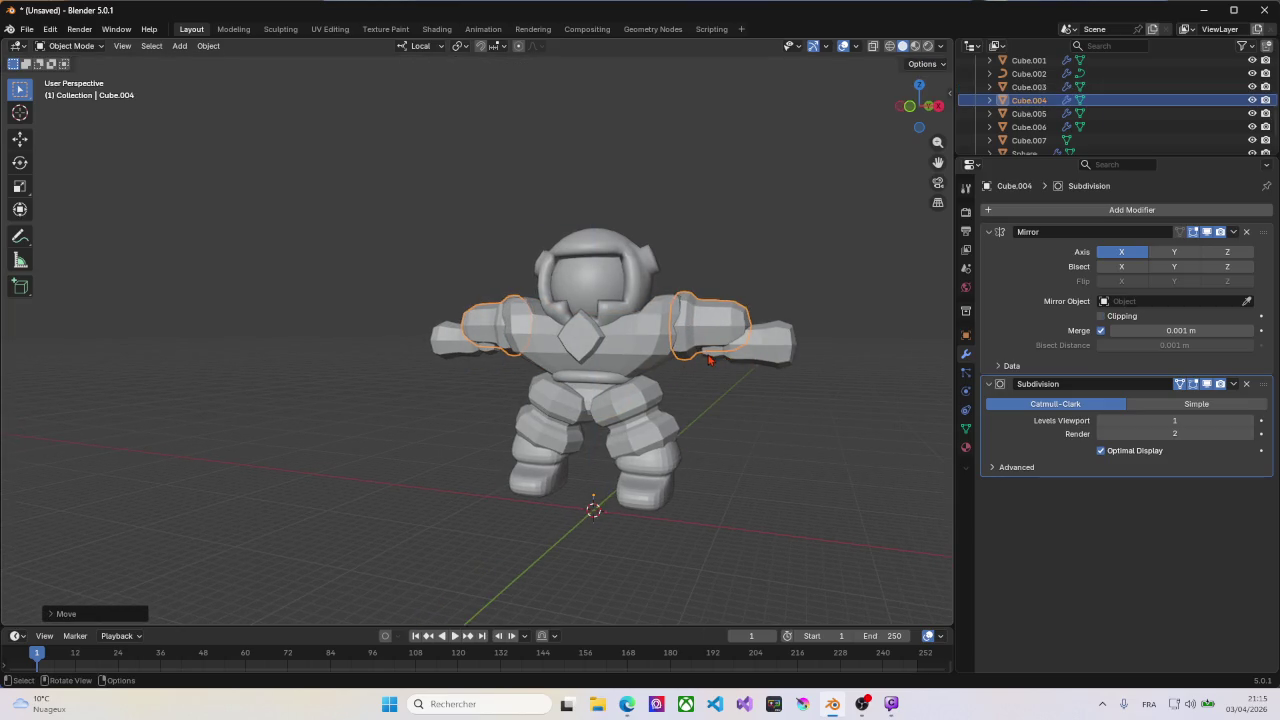
Step: Raise the elbow rings vertically
click(710, 358)
key(g)
key(z)
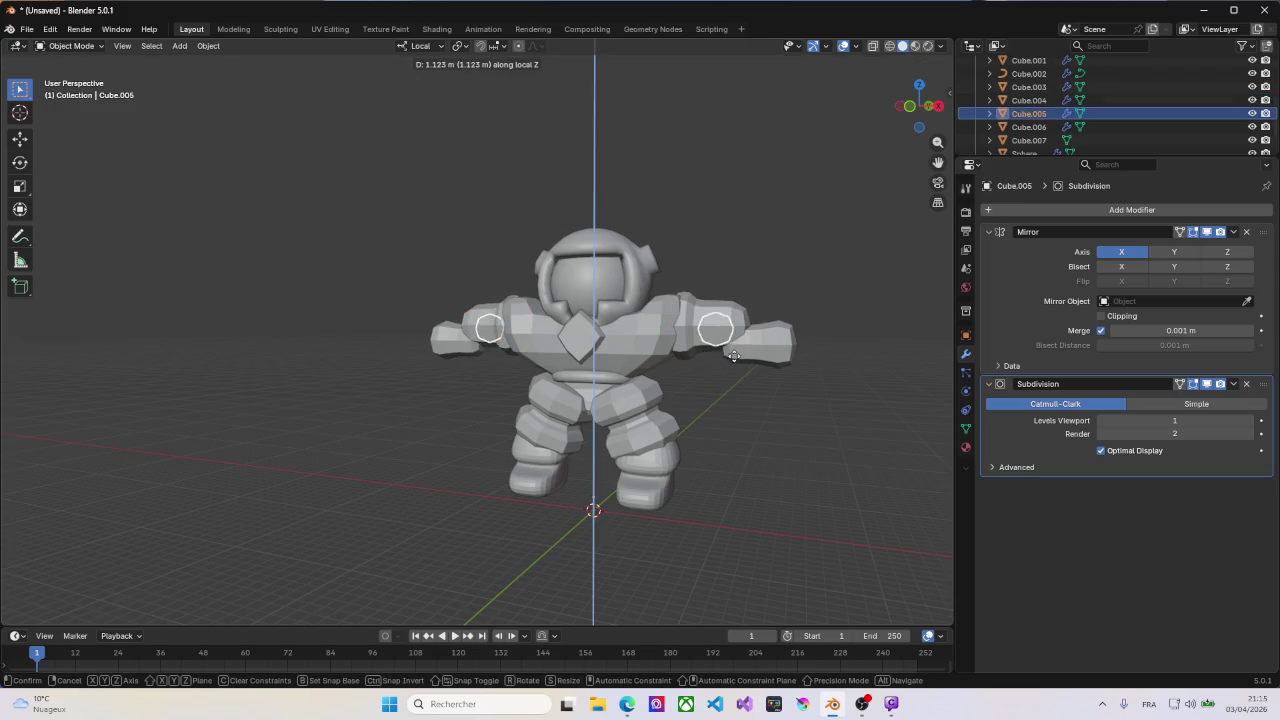
click(733, 355)
key(g)
right_click(765, 355)
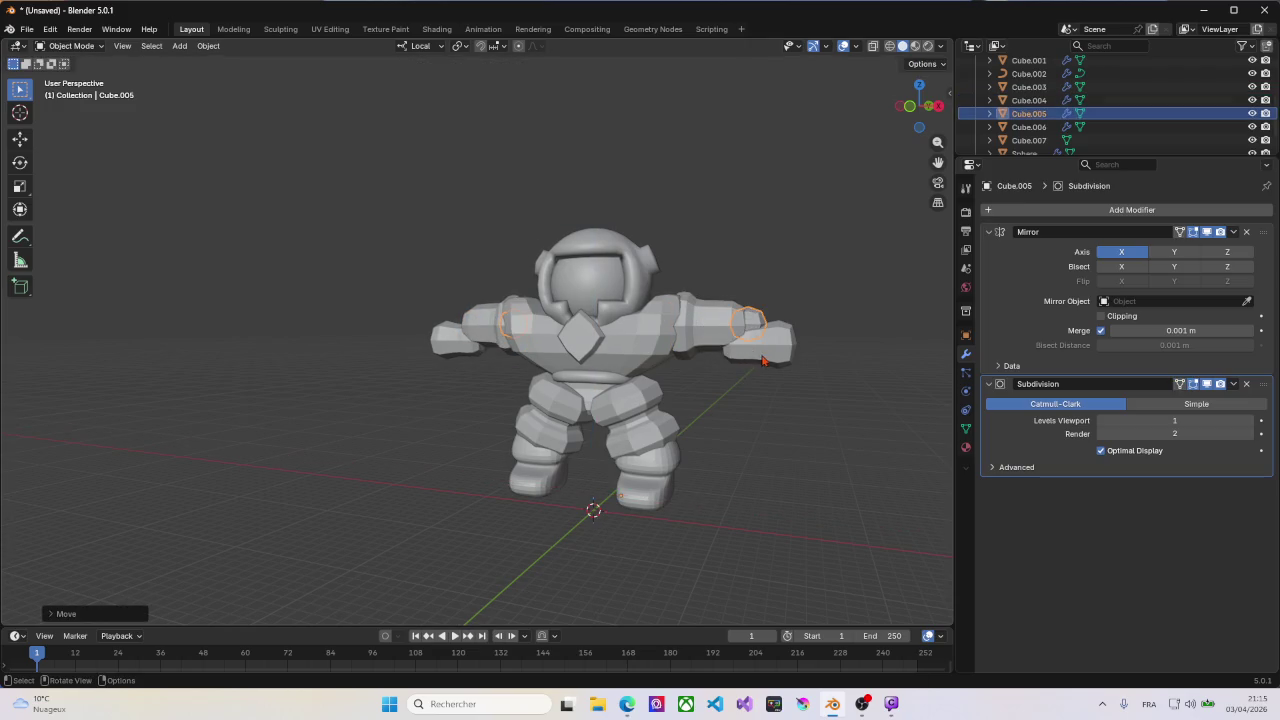
Step: Raise the hands, then undo back to the elbow rings being selected
click(771, 355)
key(g)
key(z)
click(766, 340)
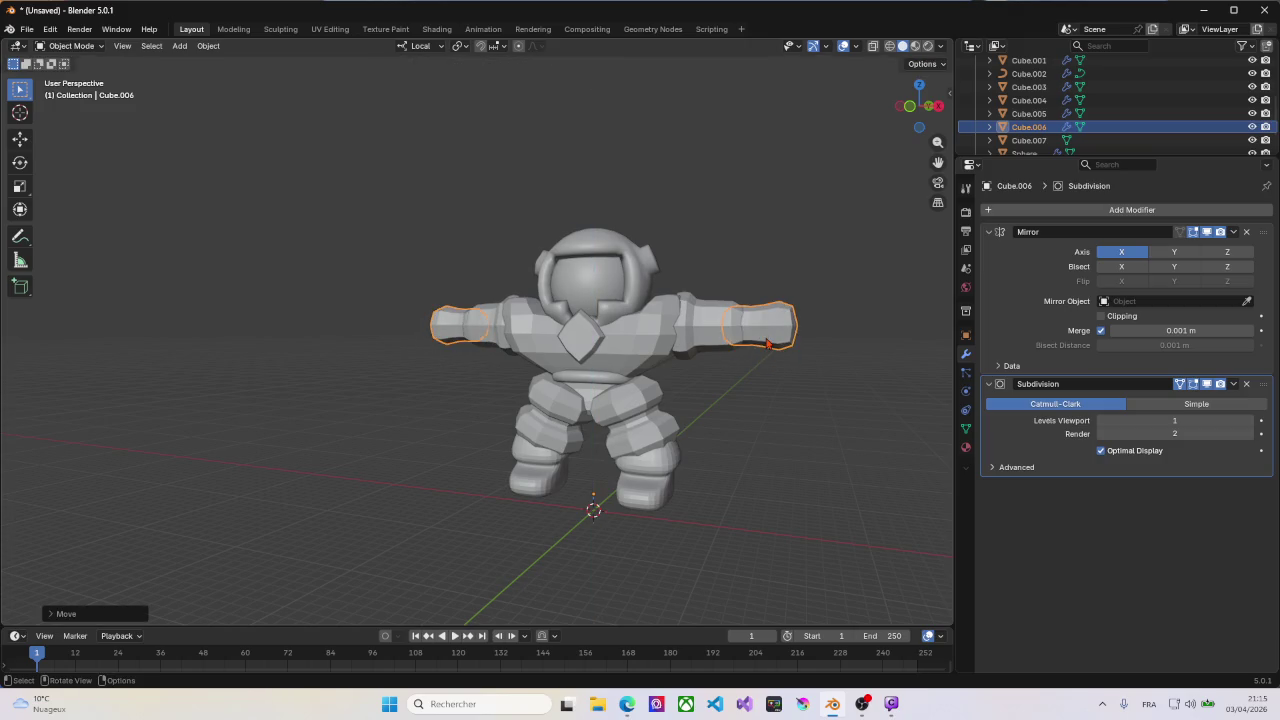
key(g)
key(x)
right_click(779, 340)
key(Tab)
key(ctrl+z)
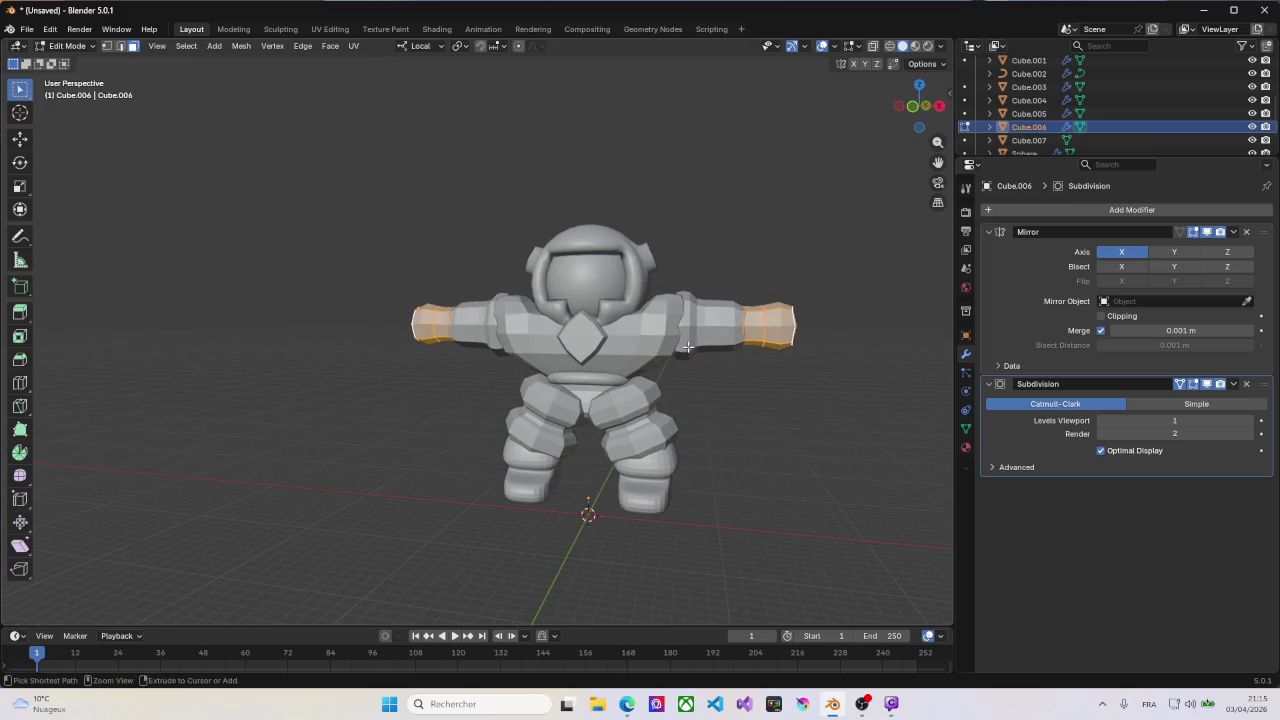
key(ctrl+z)
key(ctrl+z)
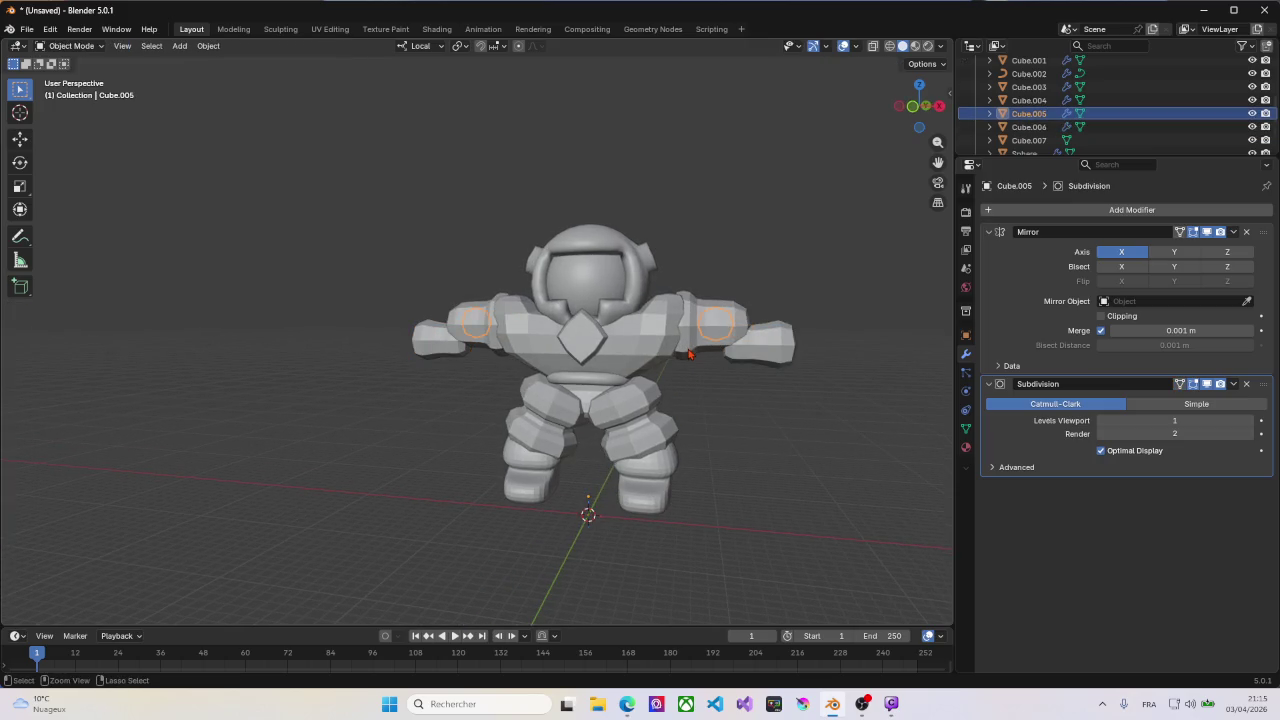
Step: Raise the elbow ring faces and slide them outward along X
key(Tab)
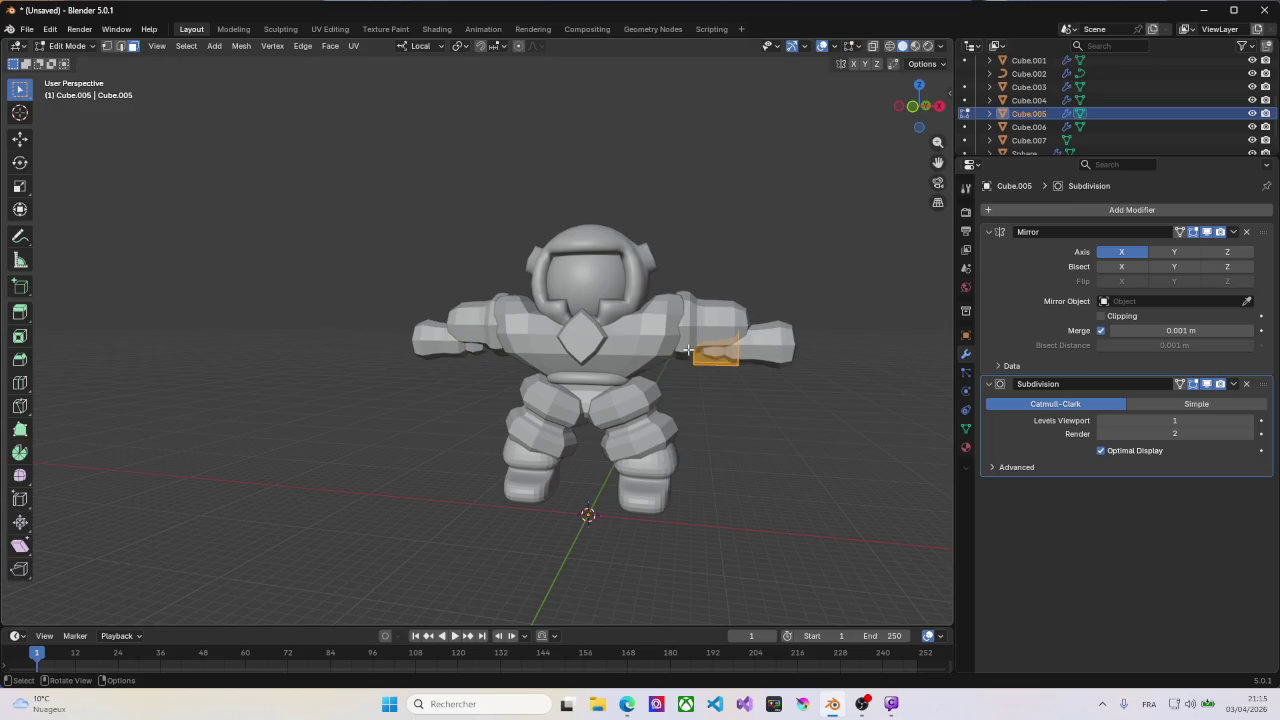
key(g)
key(z)
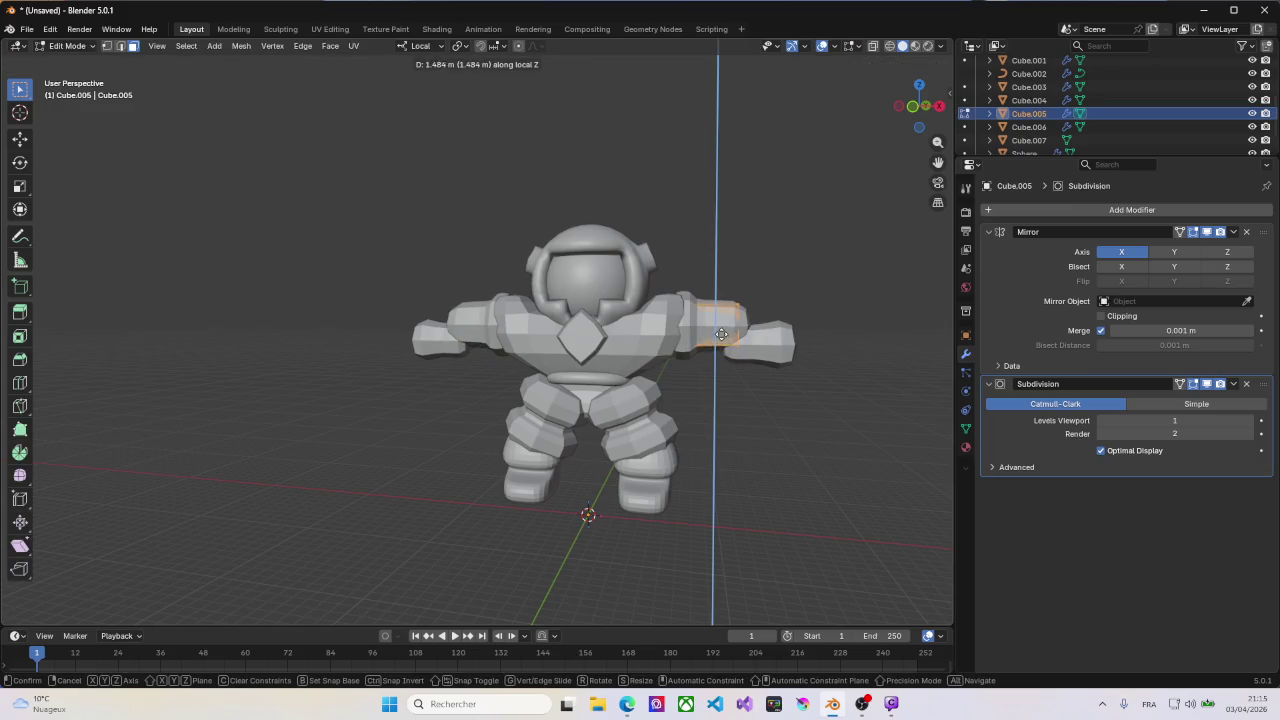
click(721, 333)
key(g)
key(x)
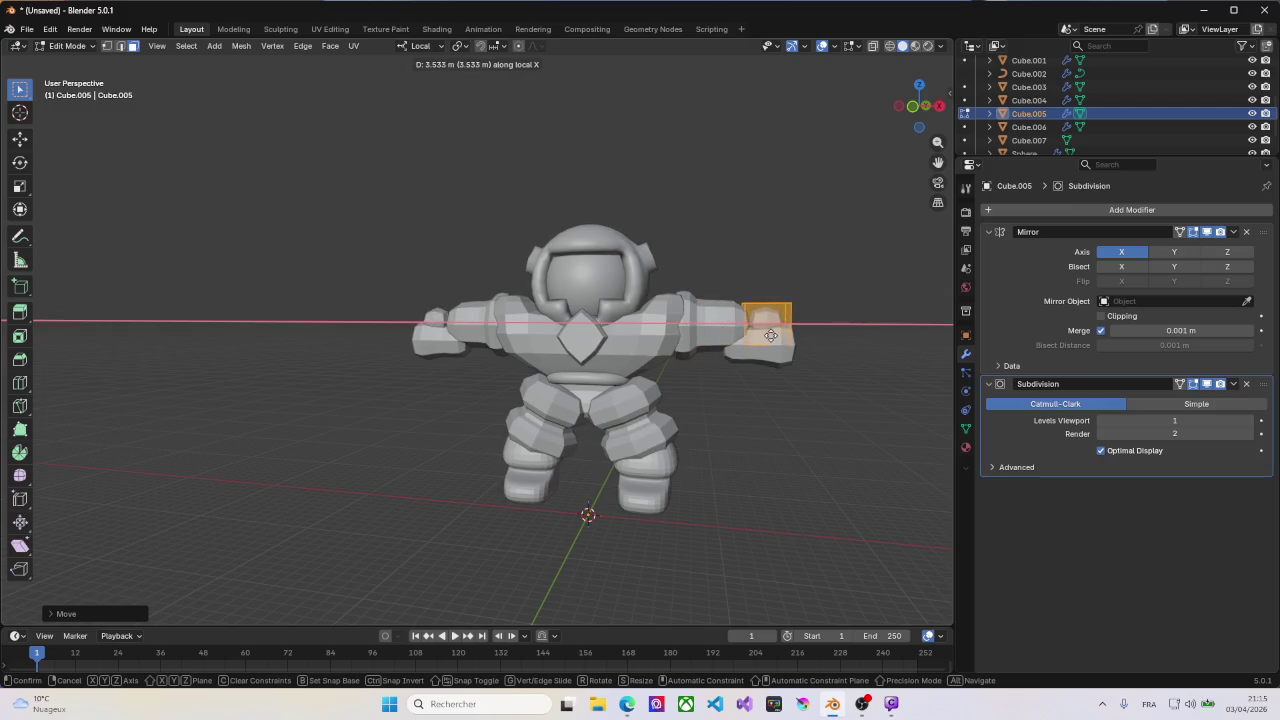
click(759, 336)
key(Tab)
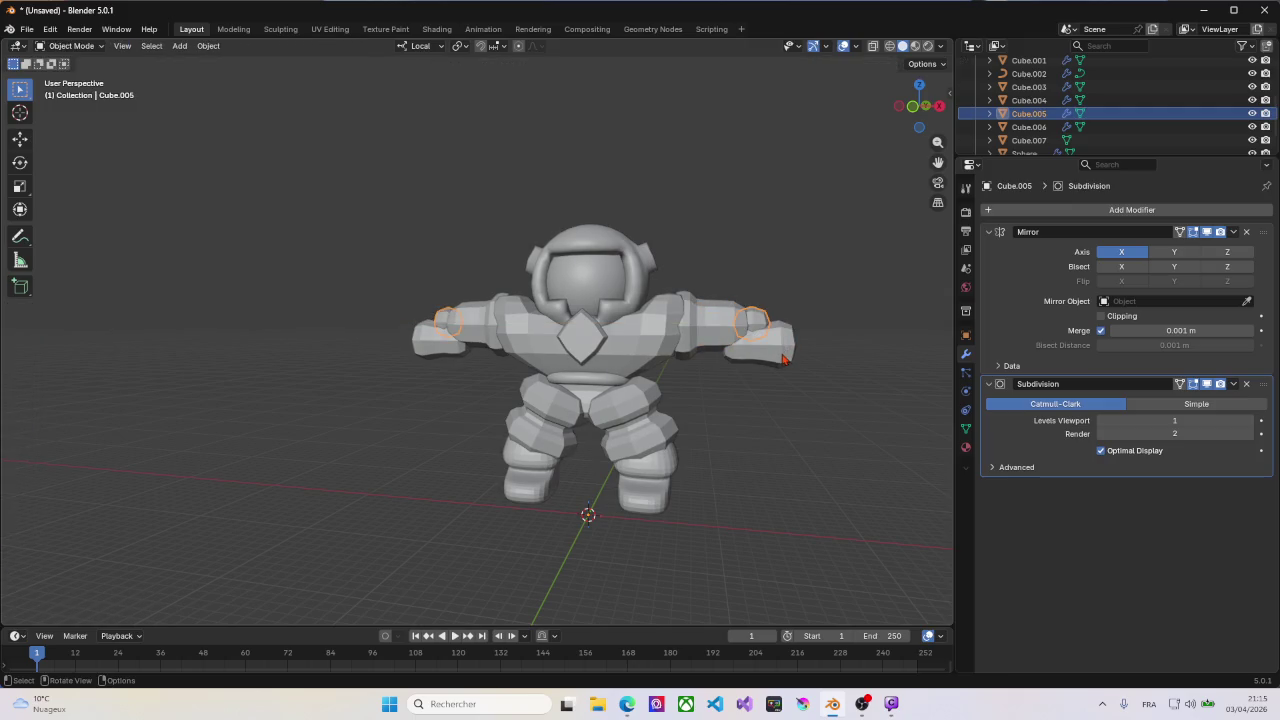
Step: Push the hand faces outward along X and lift them upward
click(783, 357)
key(Tab)
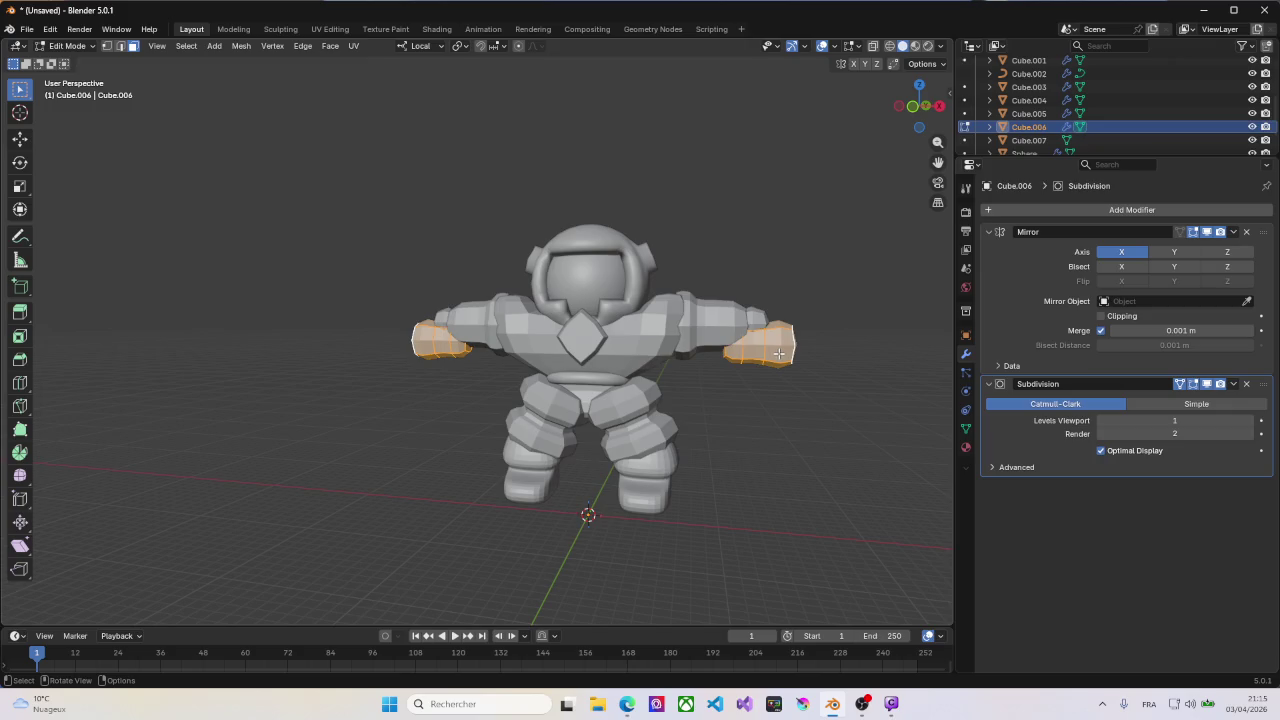
key(g)
key(x)
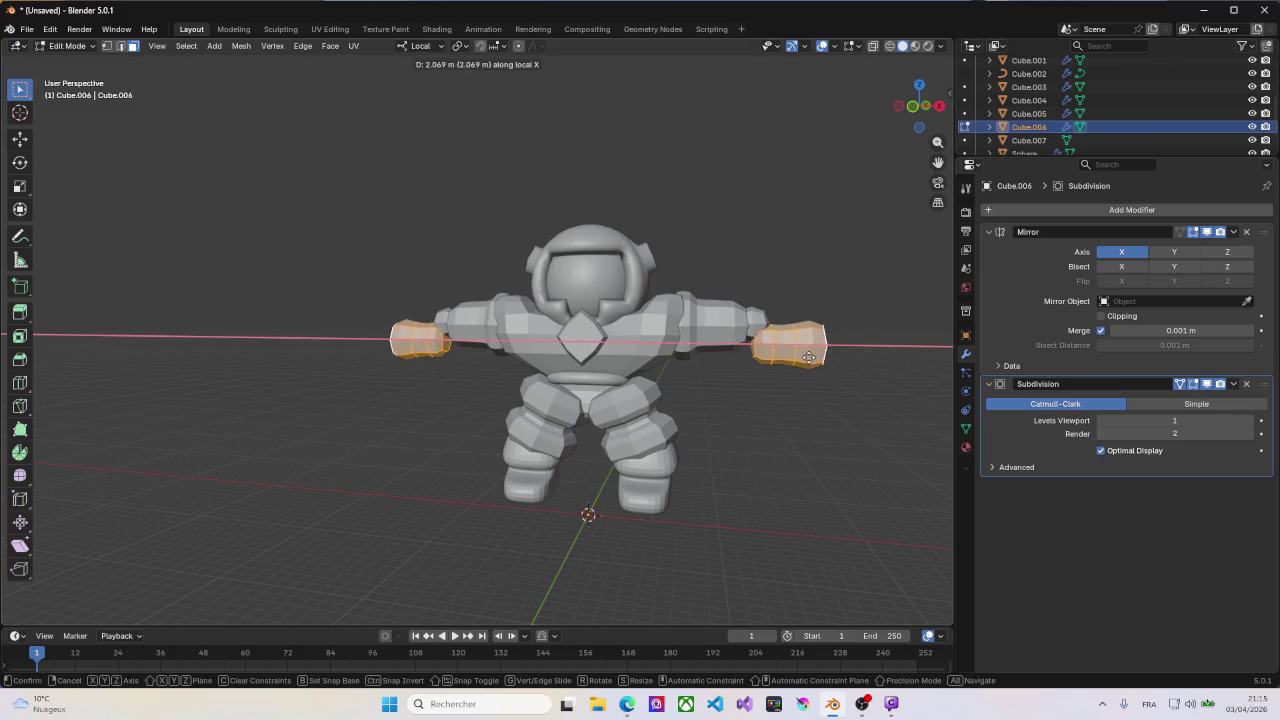
click(817, 357)
key(g)
key(z)
click(811, 336)
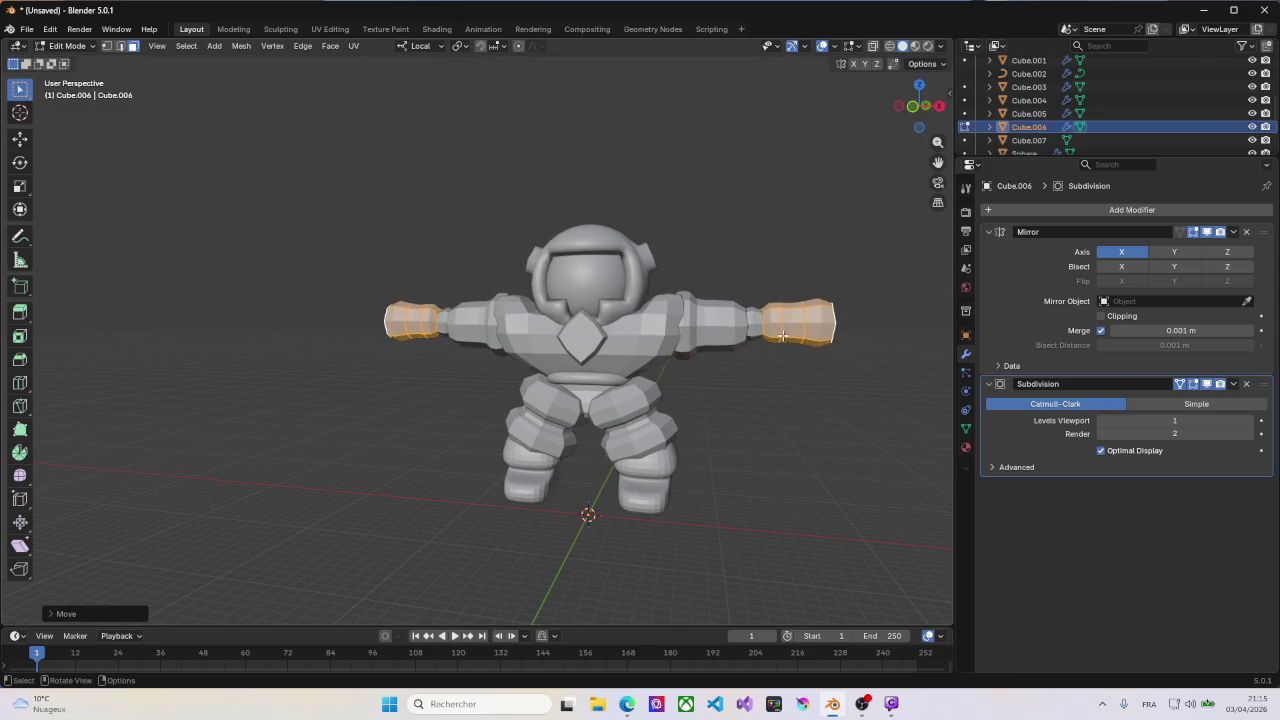
Step: Shorten the hands to about 0.62 along X and pull them 0.946 m inward
mouse_move(782, 336)
middle_down()
mouse_move(709, 366)
mouse_move(585, 360)
middle_up()
middle_drag(463, 354, 746, 353)
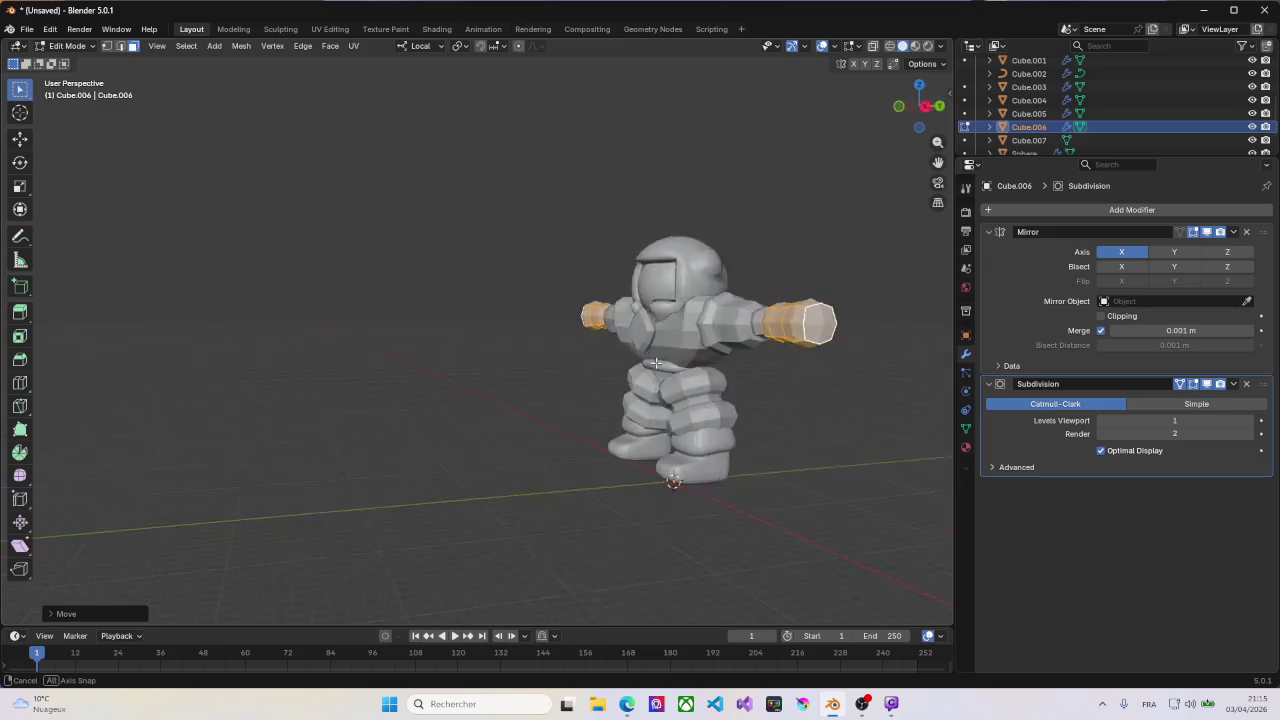
middle_drag(838, 335, 826, 334)
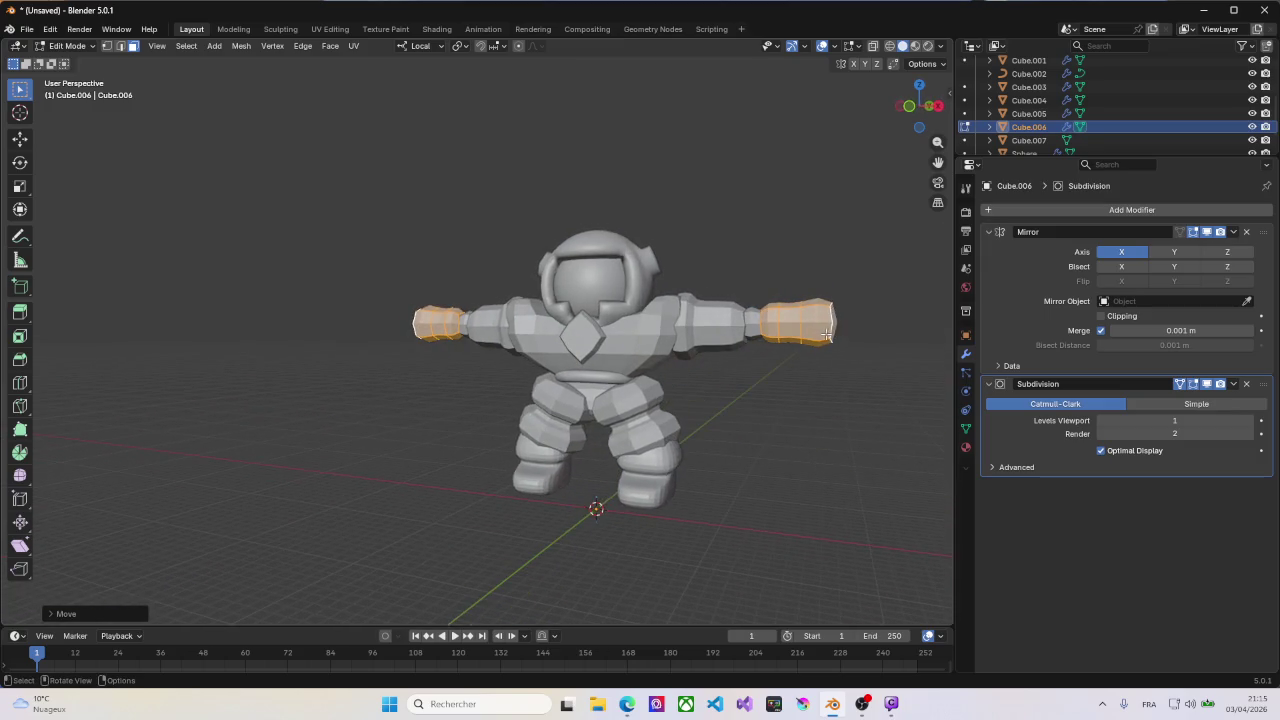
key(s)
key(x)
click(829, 335)
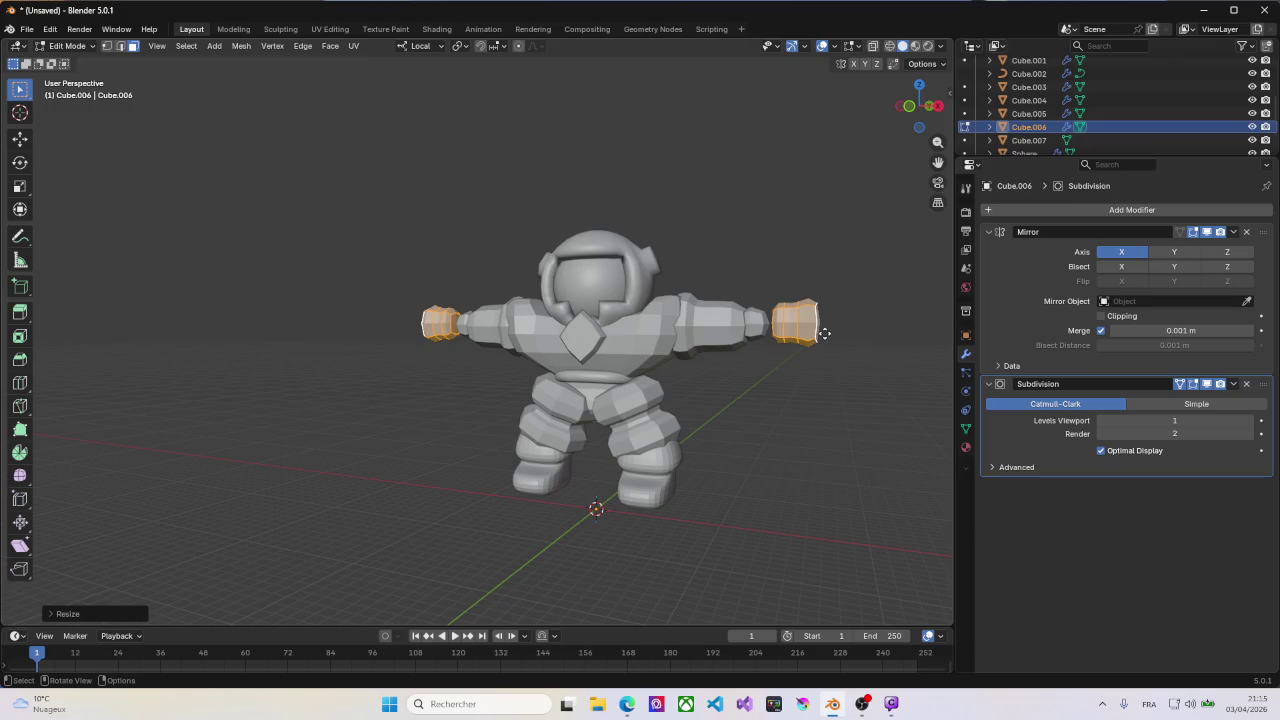
key(g)
key(x)
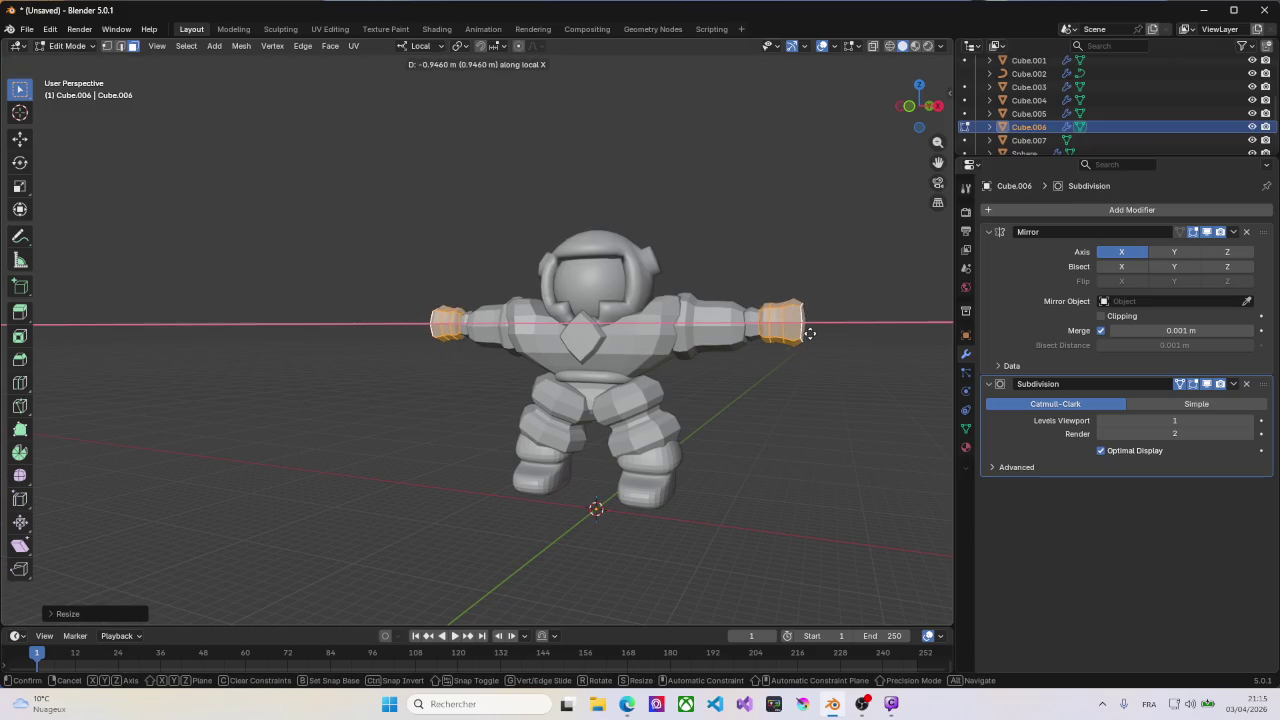
click(810, 333)
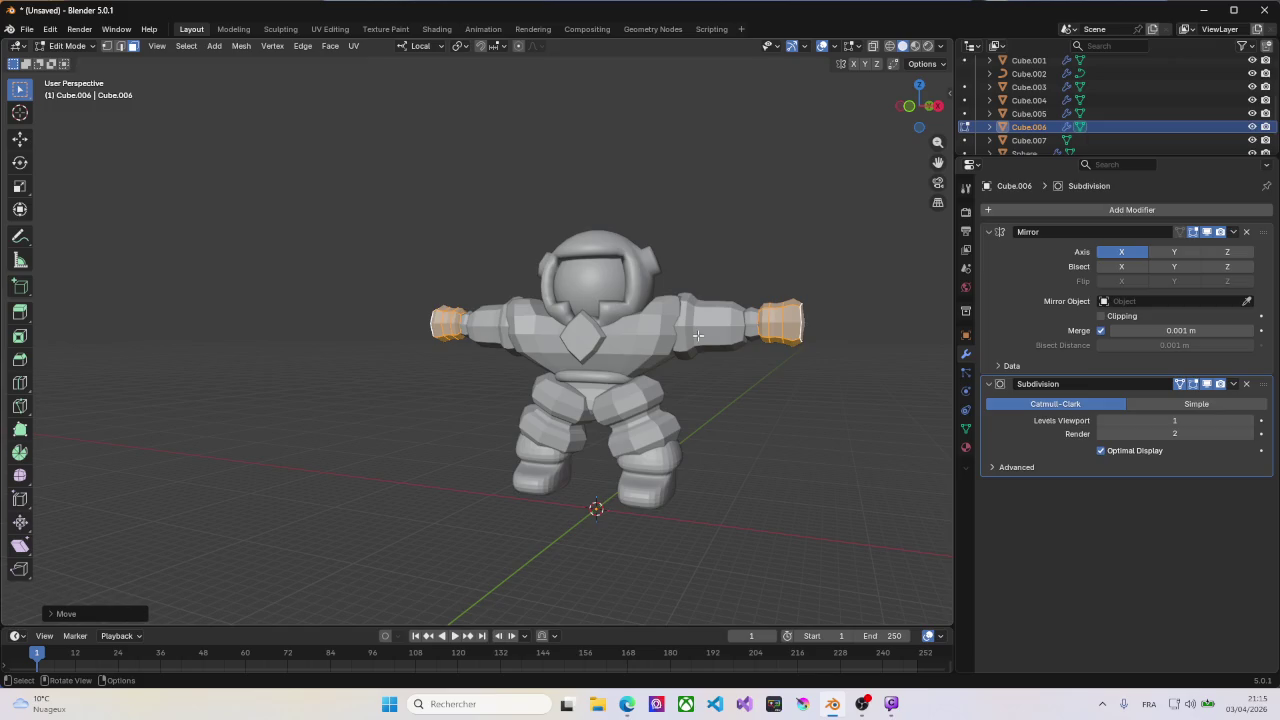
Step: Return to Object Mode, select the diamond chest piece, and switch to front view
mouse_move(728, 332)
middle_down()
mouse_move(734, 360)
mouse_move(605, 331)
mouse_move(641, 345)
middle_up()
key(Tab)
click(605, 331)
key(KP_1)
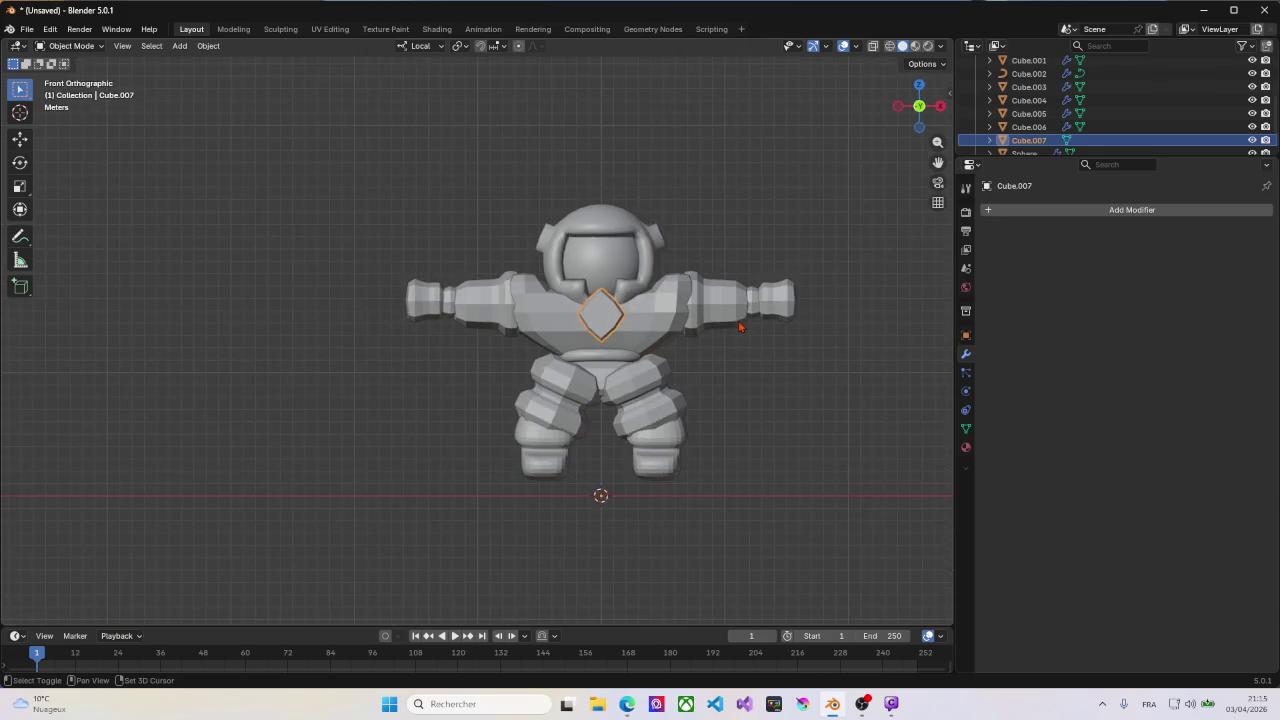
Step: Duplicate the diamond chest piece and slide the copy sideways to the right hand
key(shift+d)
right_click(740, 326)
key(Tab)
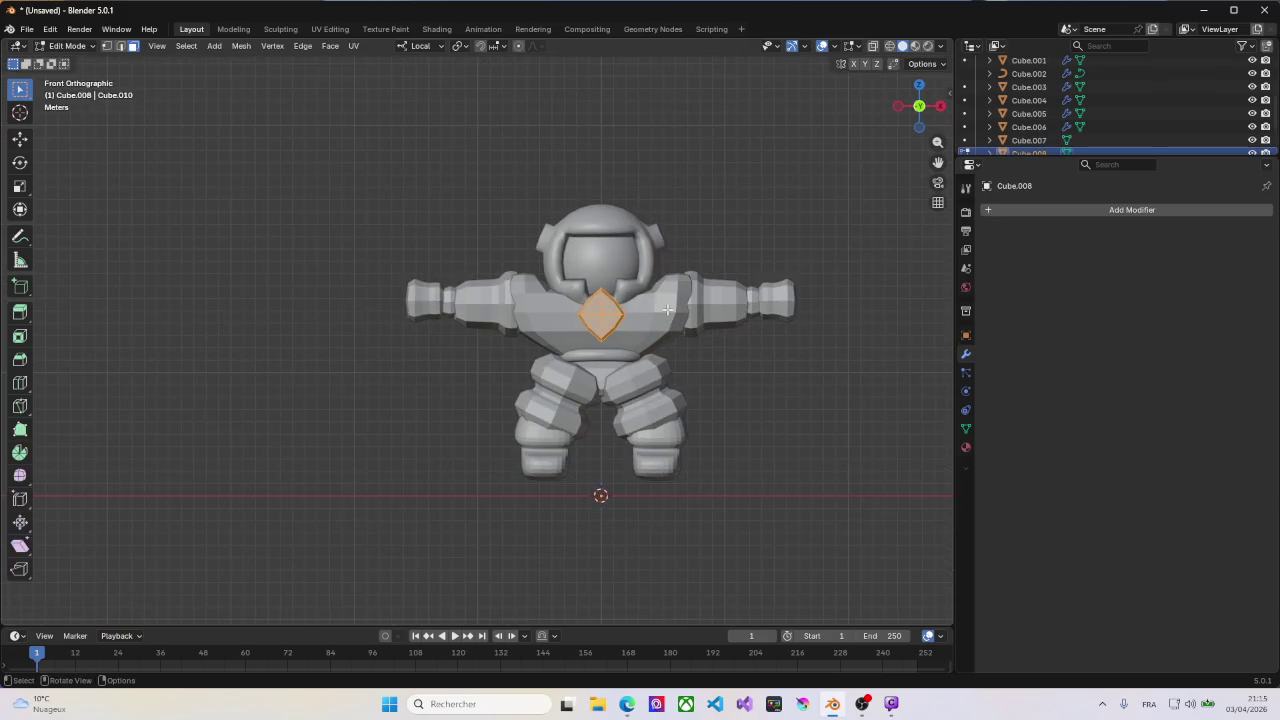
key(g)
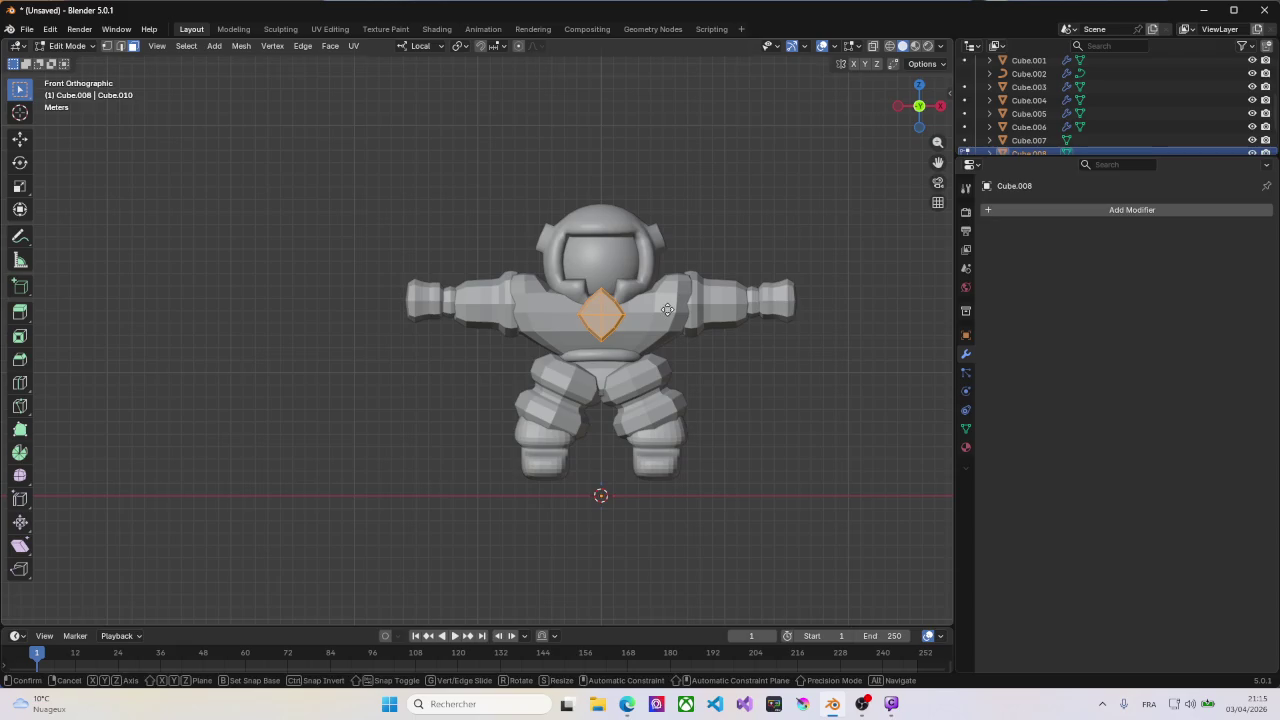
key(x)
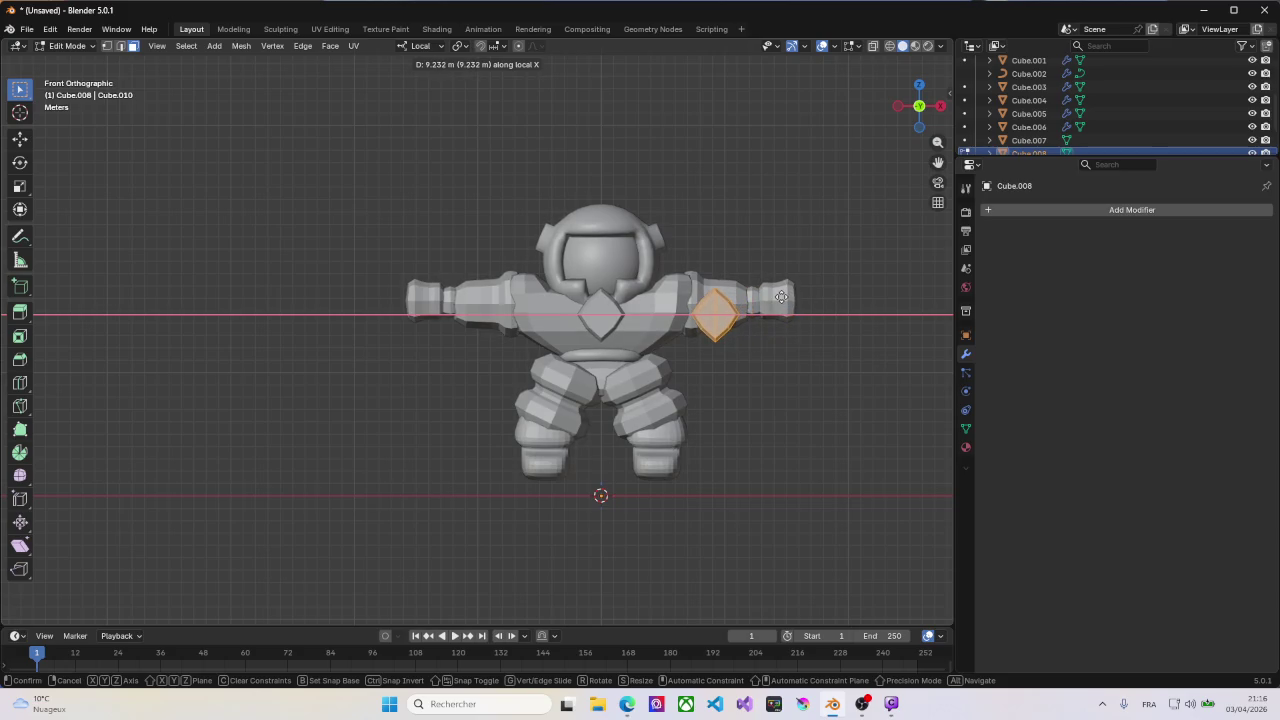
click(844, 303)
Step: In side view, raise the copied piece, rotate it about 90 degrees and reposition it
key(KP_3)
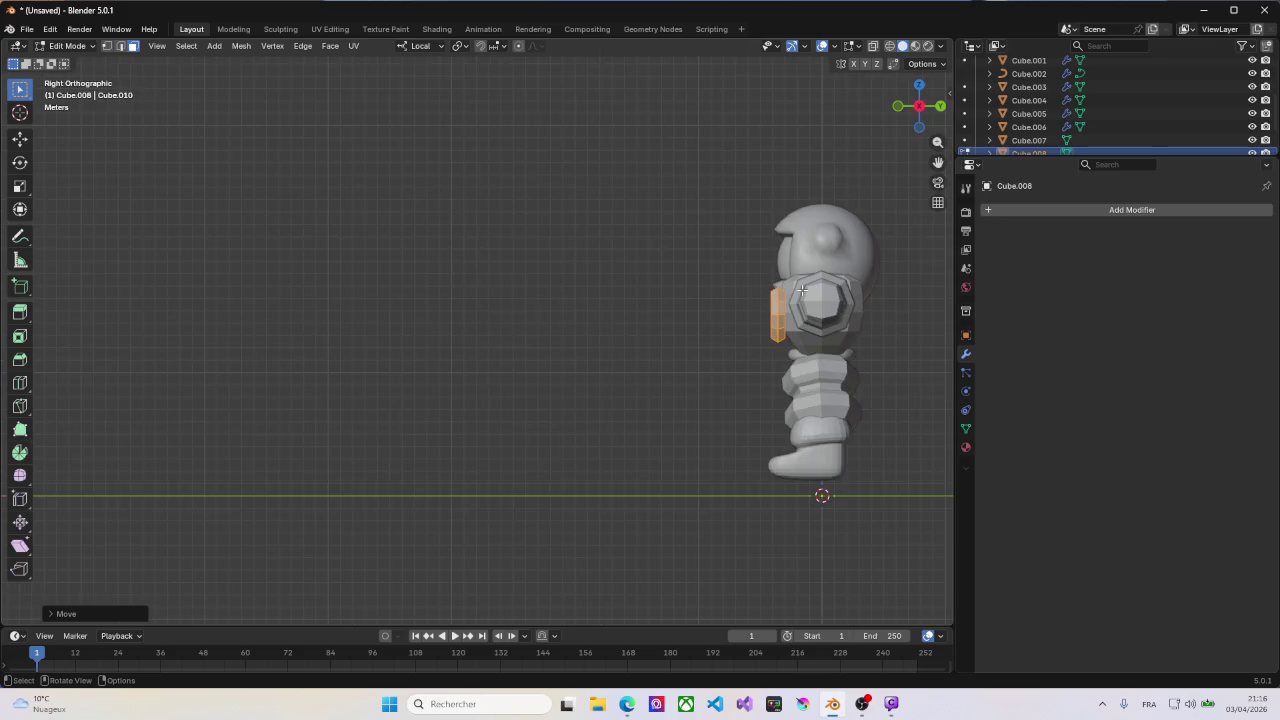
key(g)
key(z)
click(840, 262)
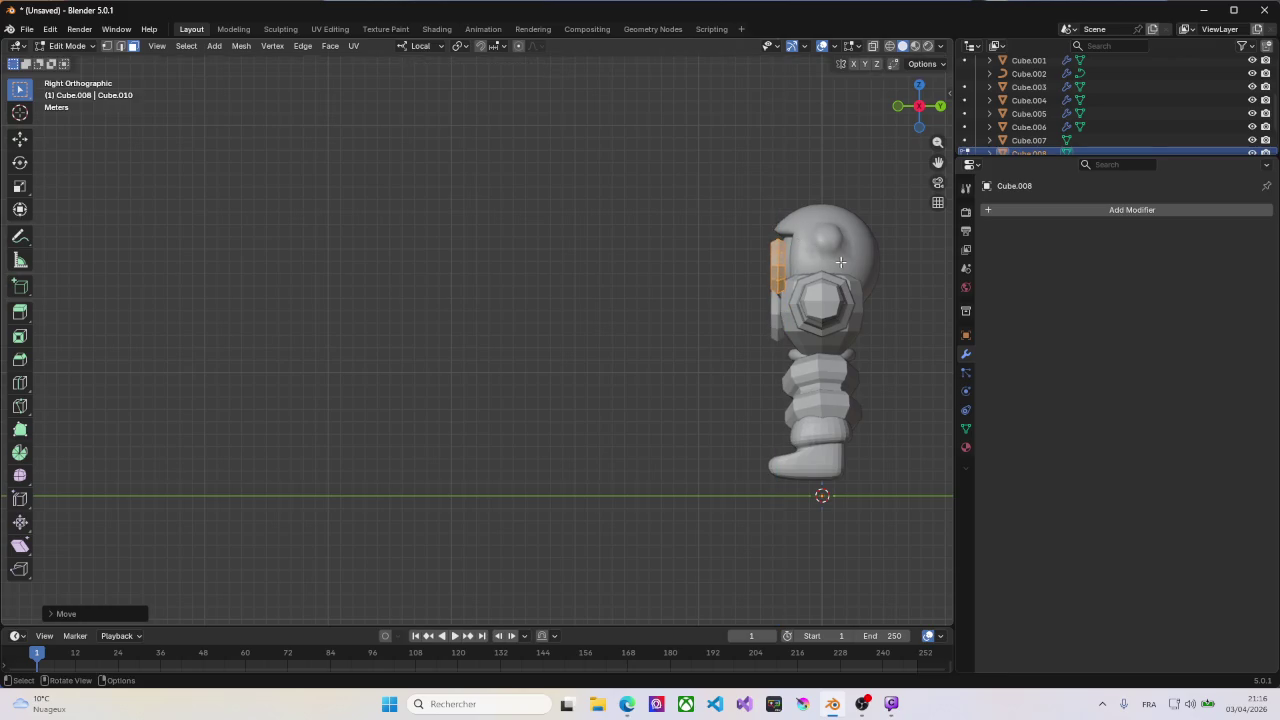
key(r)
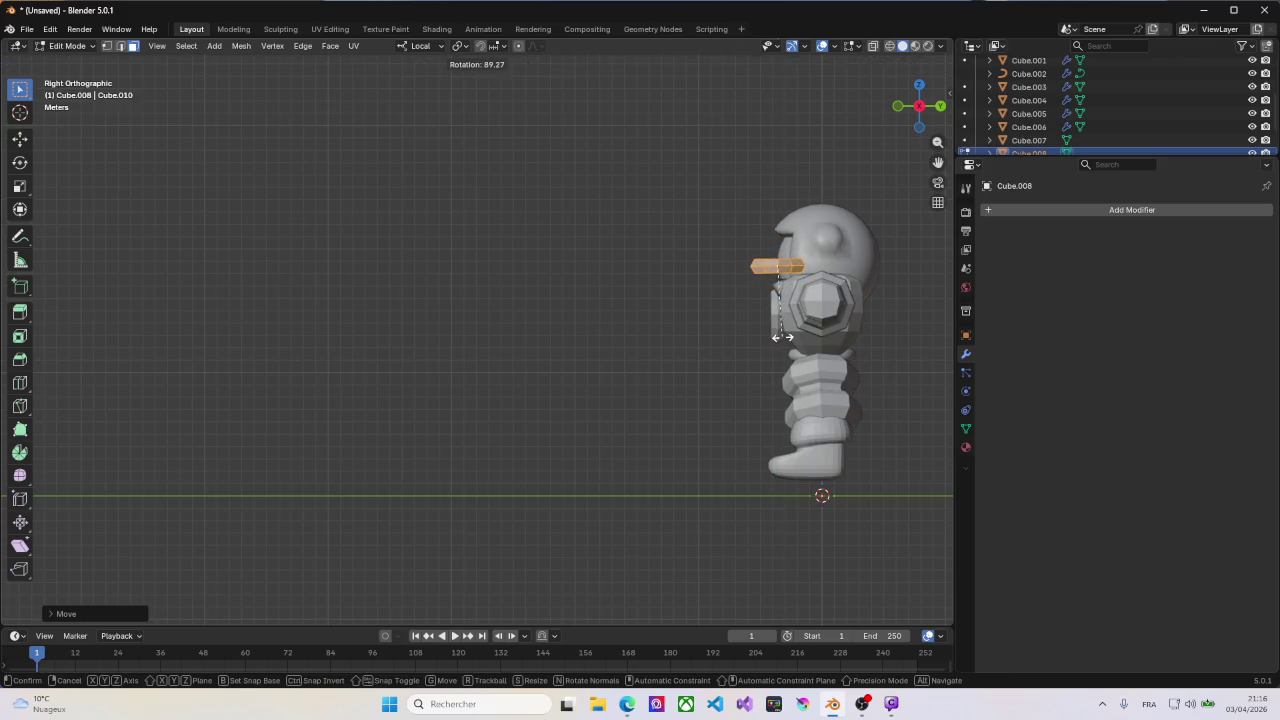
click(783, 337)
key(g)
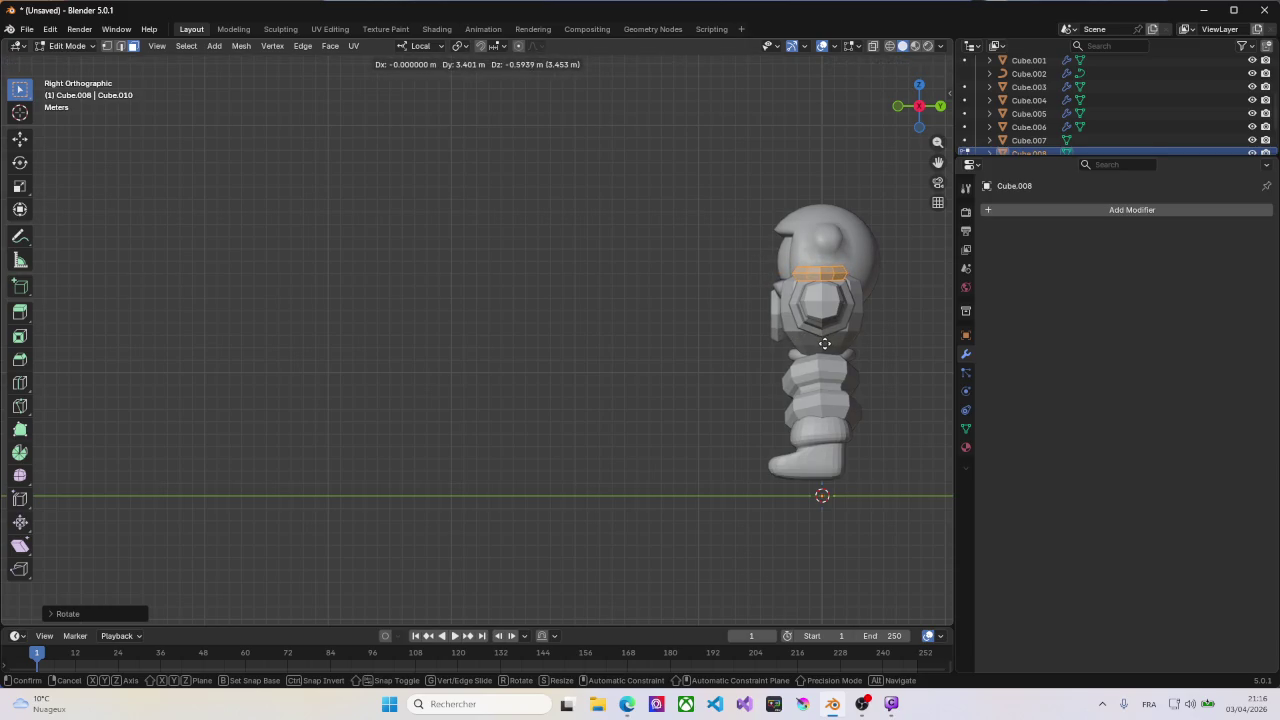
click(825, 344)
mouse_move(825, 344)
middle_down()
mouse_move(828, 418)
mouse_move(854, 377)
mouse_move(847, 340)
middle_up()
Step: Move the small pad along X and Z so it rests on the right forearm
key(g)
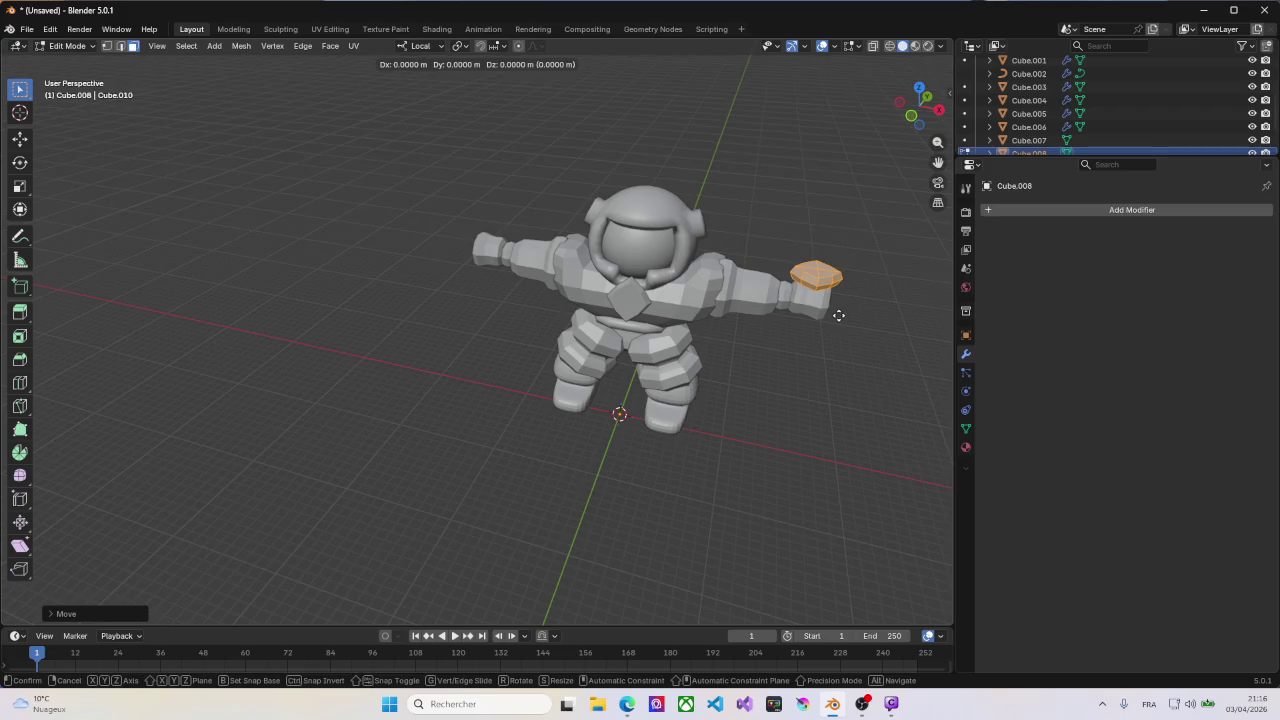
key(x)
key(x)
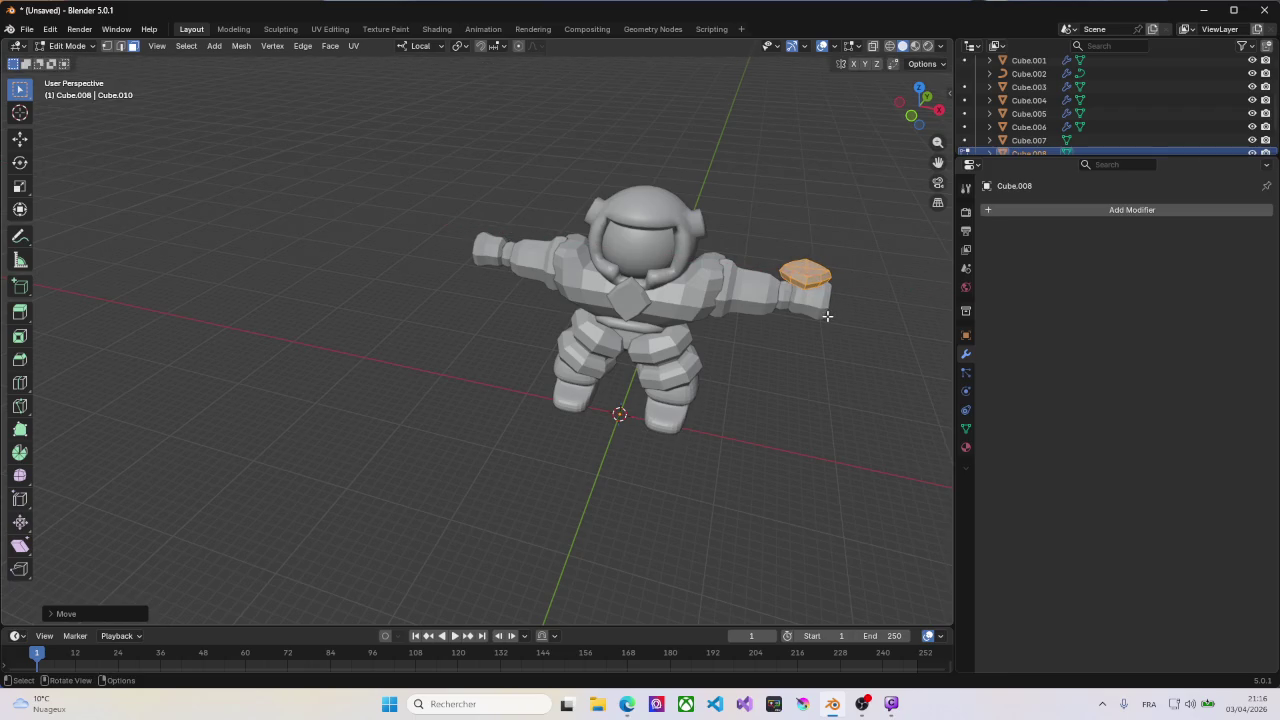
alt+middle_drag(827, 316, 820, 298)
key(z)
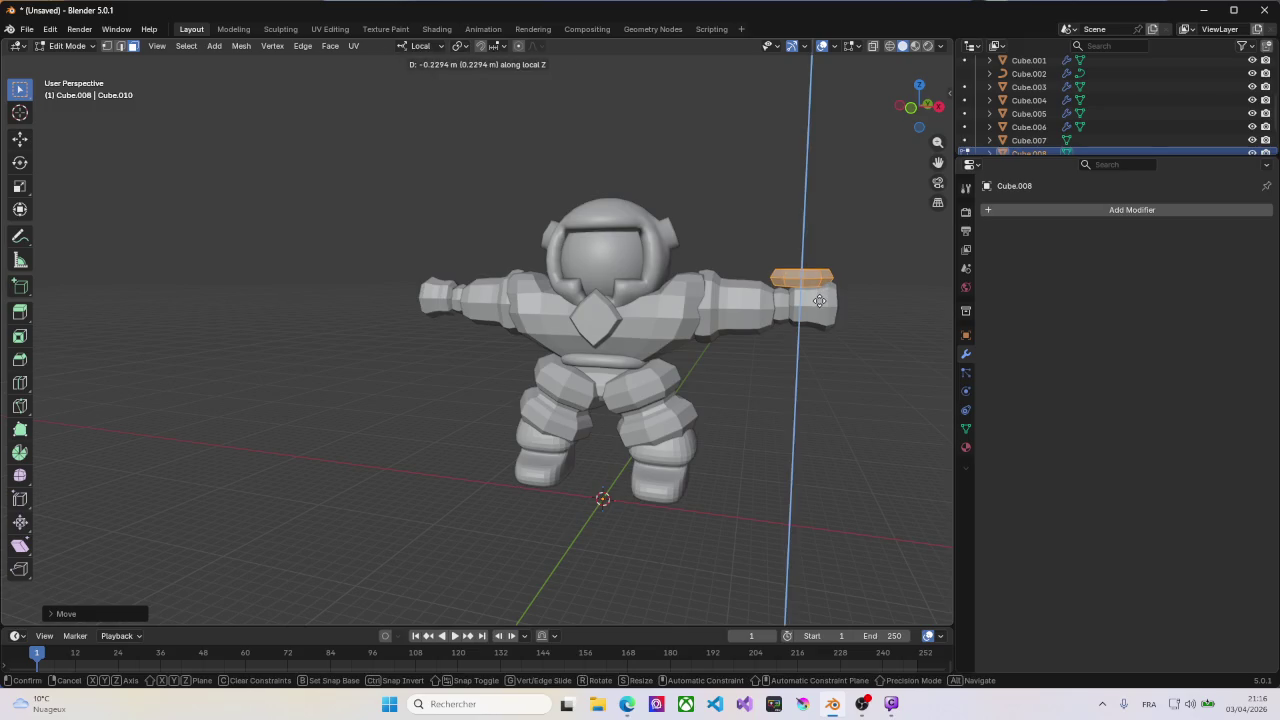
click(819, 303)
mouse_move(819, 303)
middle_down()
mouse_move(846, 318)
mouse_move(829, 305)
middle_up()
Step: Select the arm mesh Cube.006 and enter Edit Mode on it
key(Tab)
click(832, 312)
key(Tab)
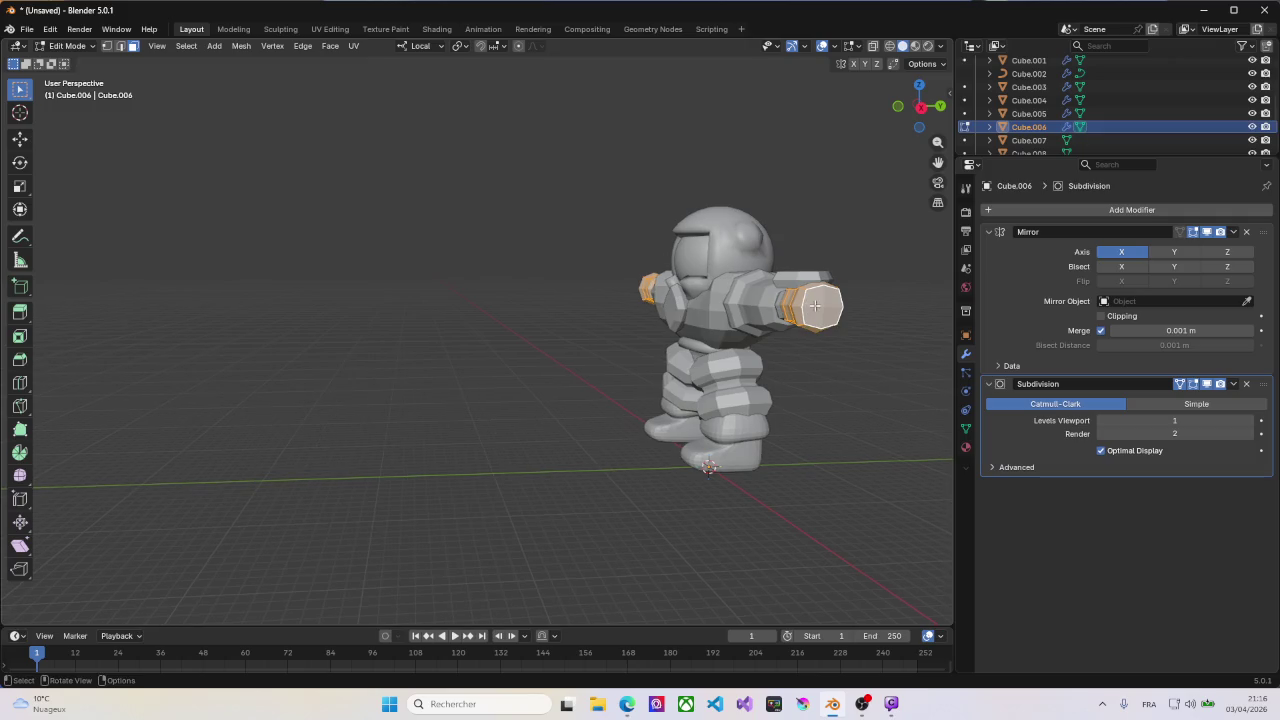
Step: Add a new edge loop across the arm with a loop cut
key(ctrl+r)
click(829, 305)
click(829, 305)
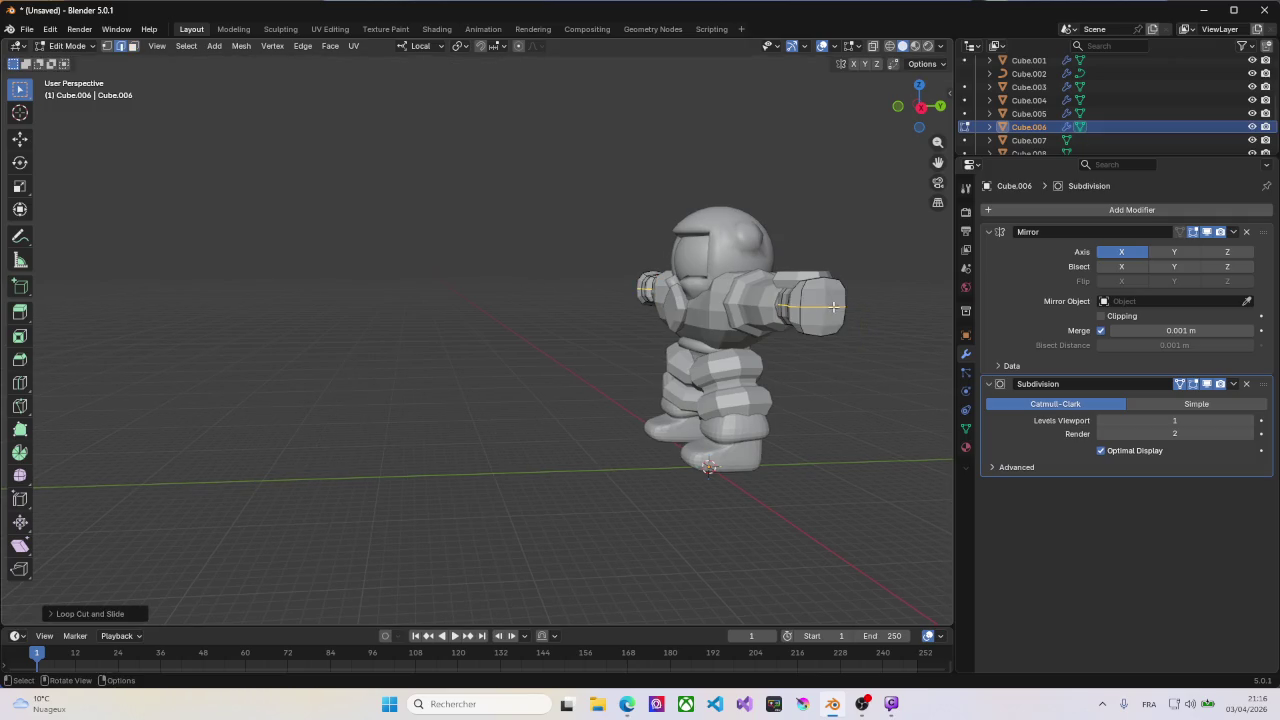
mouse_move(829, 305)
middle_down()
mouse_move(878, 322)
mouse_move(843, 299)
mouse_move(853, 283)
mouse_move(880, 349)
mouse_move(846, 343)
mouse_move(903, 350)
middle_up()
Step: Select the edge loop near the arm end and slide it along the arm
key(3)
click(832, 296)
scroll(846, 335, up, 3)
scroll(843, 323, up, 2)
scroll(843, 323, down, 2)
key(2)
click(879, 347)
key(g)
key(g)
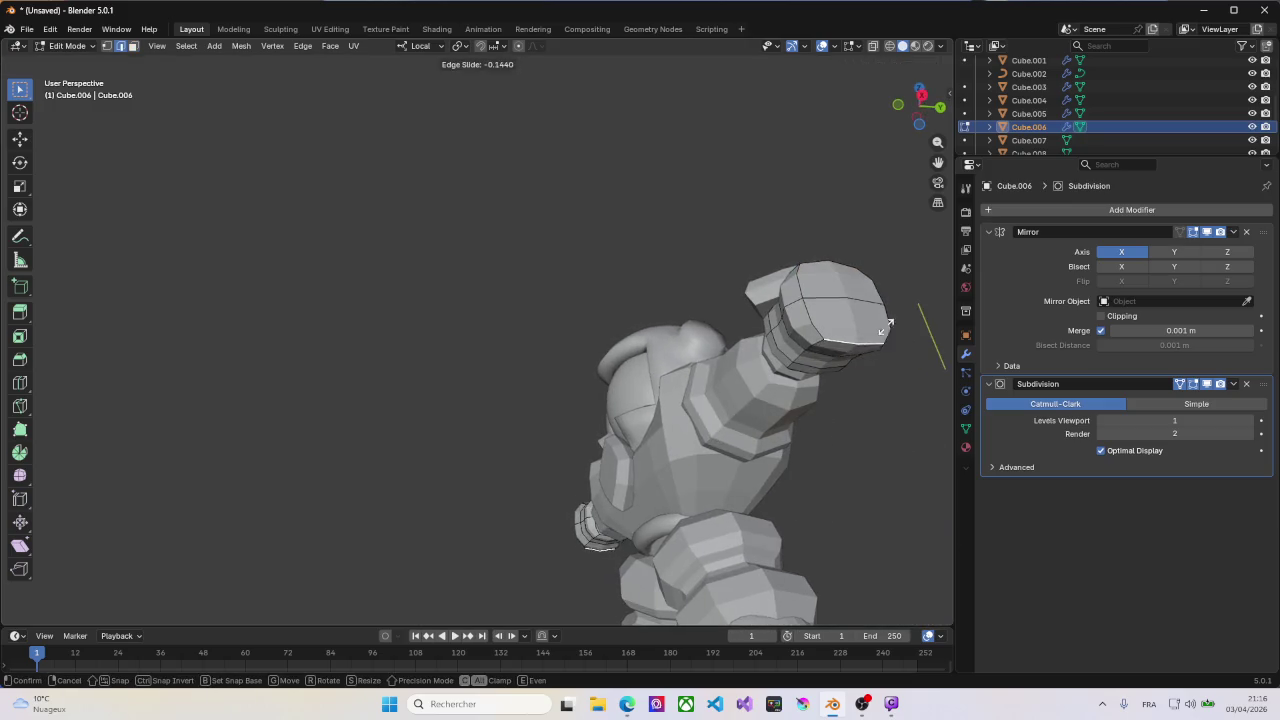
click(836, 245)
Step: Move the selected edge loop along local Z
scroll(895, 348, down, 5)
mouse_move(895, 348)
middle_down()
mouse_move(852, 262)
mouse_move(860, 281)
mouse_move(803, 290)
middle_up()
key(g)
key(z)
key(z)
click(858, 282)
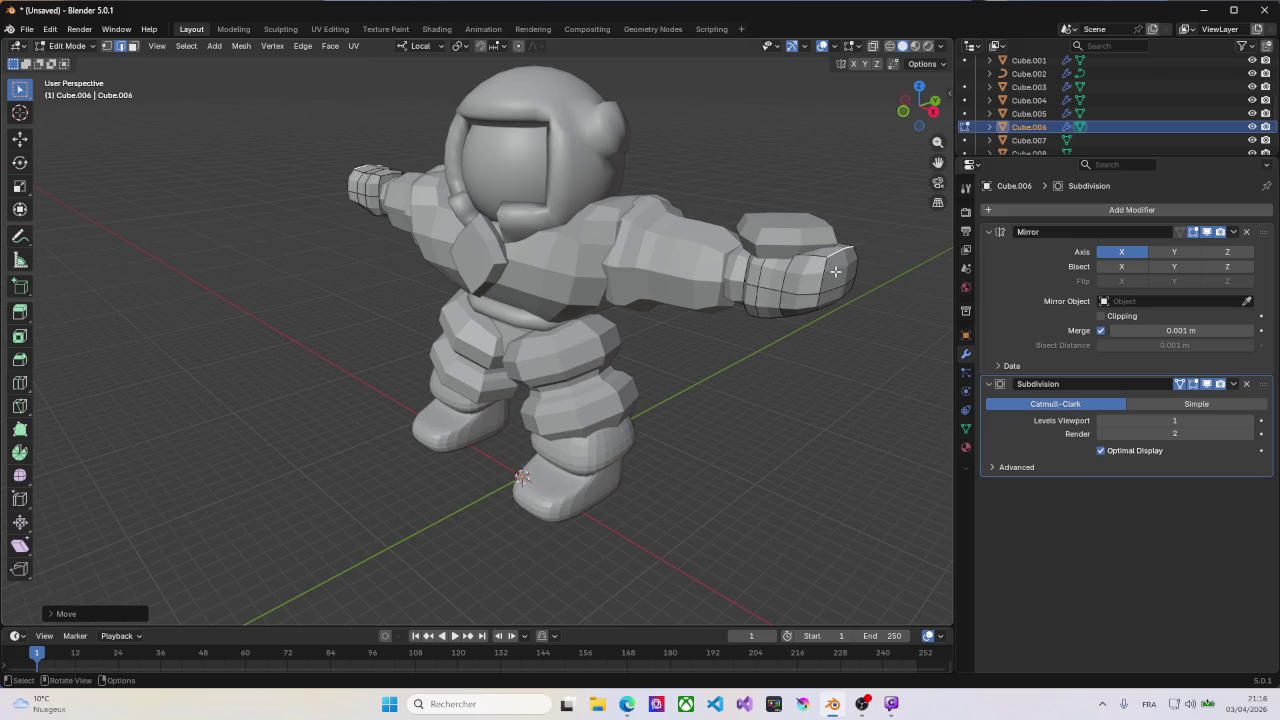
Step: Push the wrist face outward to form the hand section
key(3)
mouse_move(843, 270)
middle_down()
mouse_move(863, 263)
mouse_move(870, 285)
mouse_move(791, 286)
middle_up()
key(g)
key(z)
key(z)
click(897, 286)
Step: Extrude the selected wrist face to start the thumb
click(808, 280)
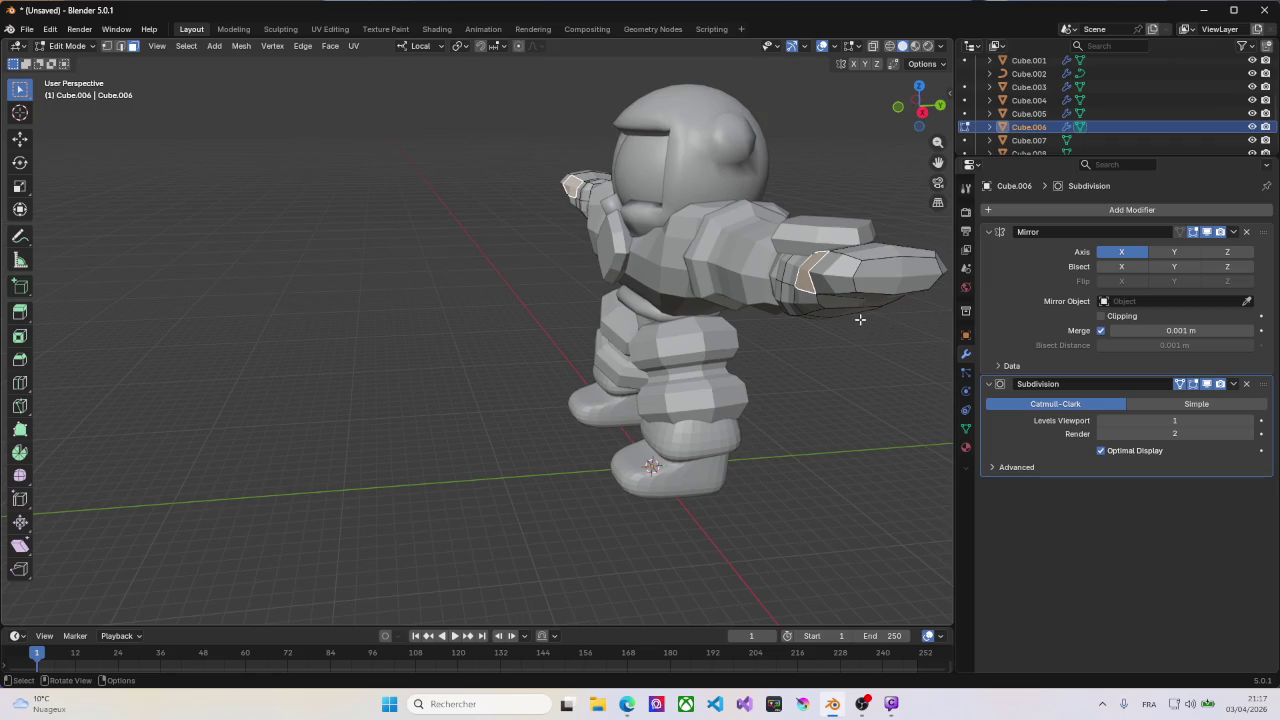
key(e)
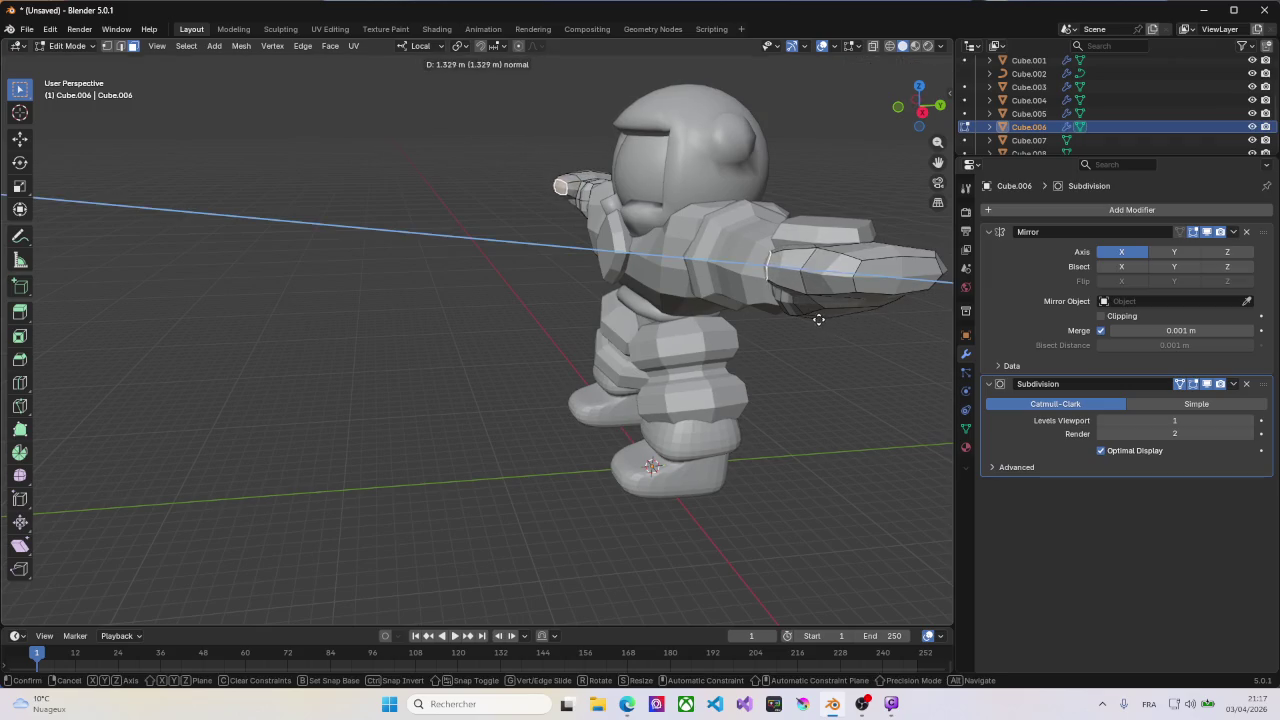
click(793, 316)
mouse_move(795, 318)
middle_down()
mouse_move(766, 303)
mouse_move(742, 346)
mouse_move(771, 342)
middle_up()
scroll(766, 303, up, 3)
Step: Reposition the thumb face along local Y, nudge it, and rotate it from top view
key(g)
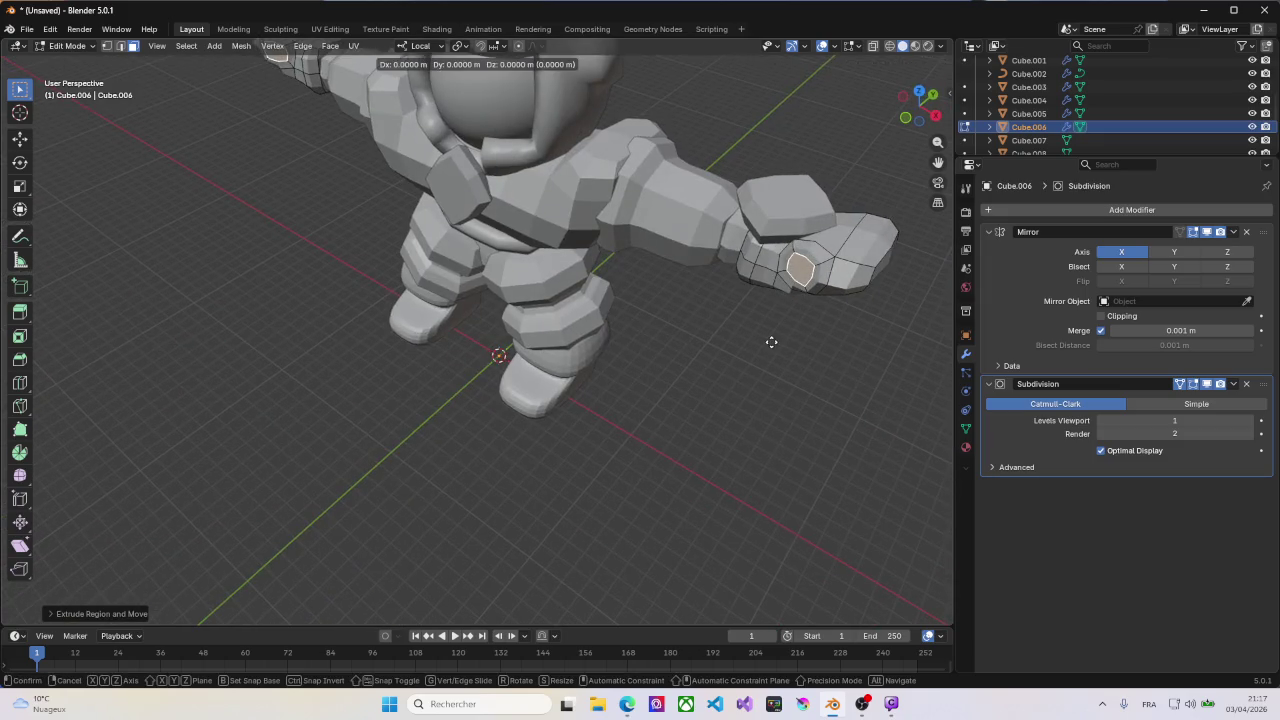
key(y)
key(y)
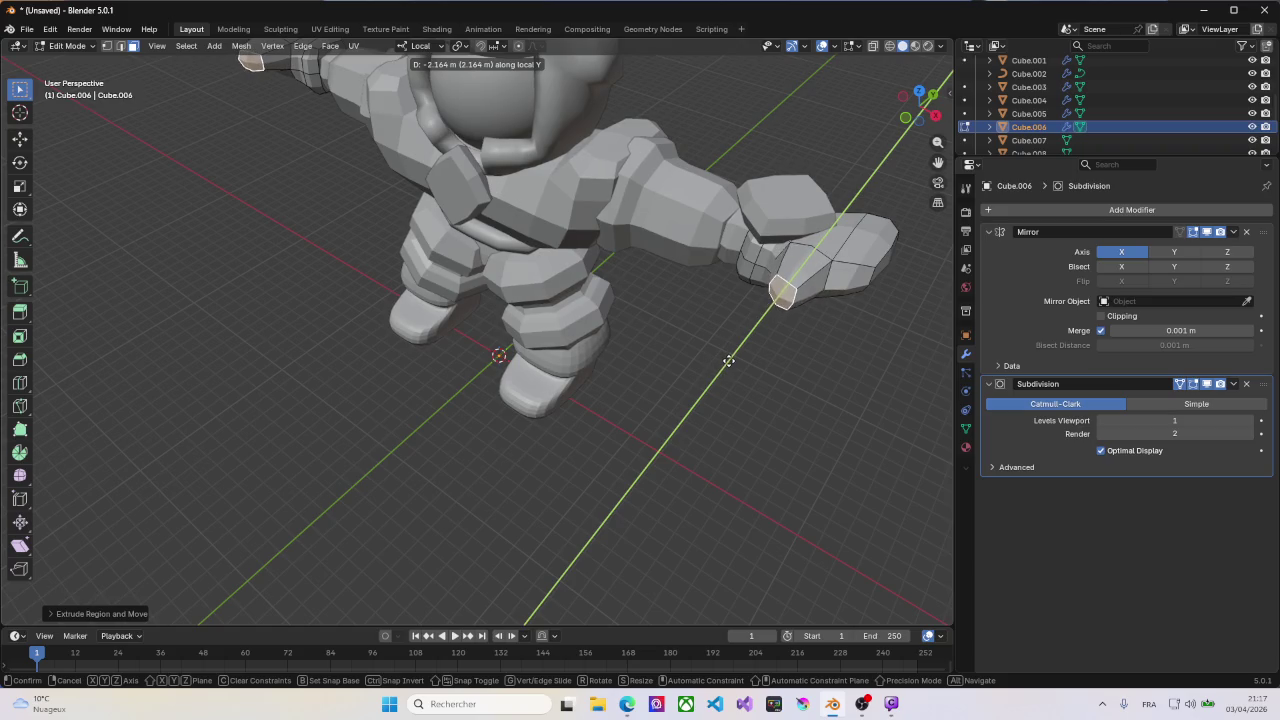
click(728, 361)
middle_drag(806, 346, 838, 324)
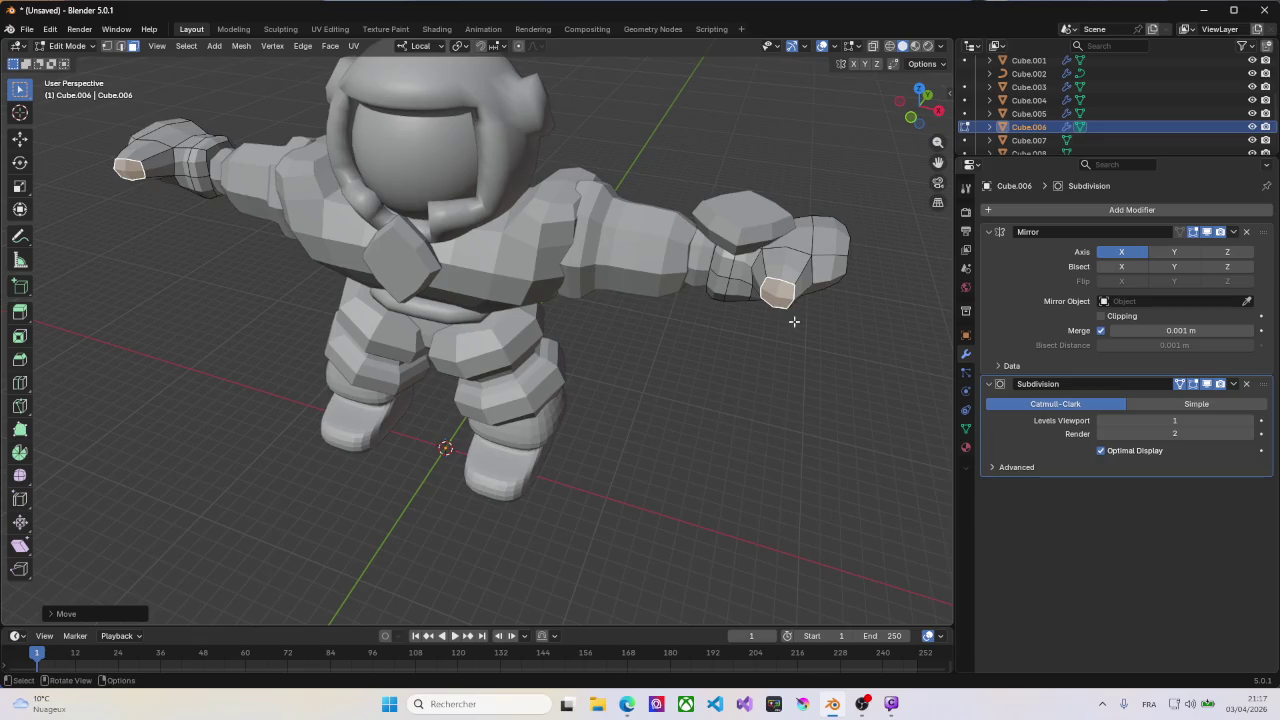
key(g)
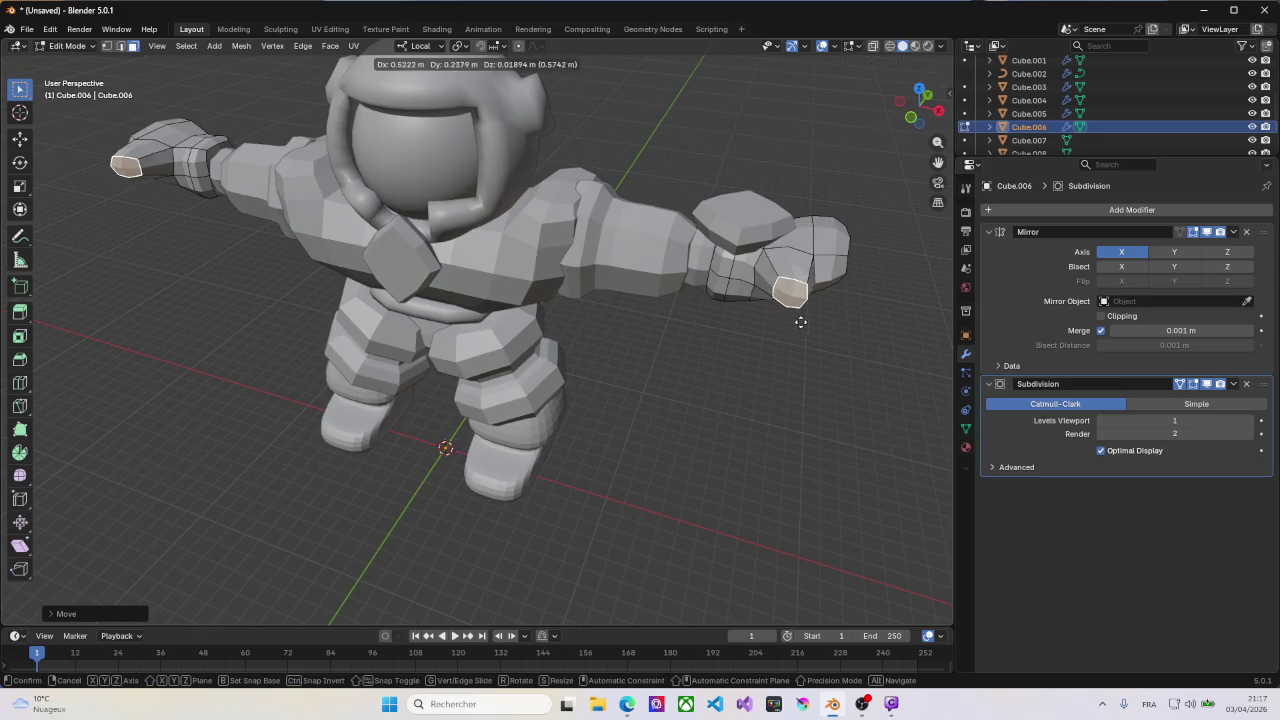
click(831, 334)
key(KP_7)
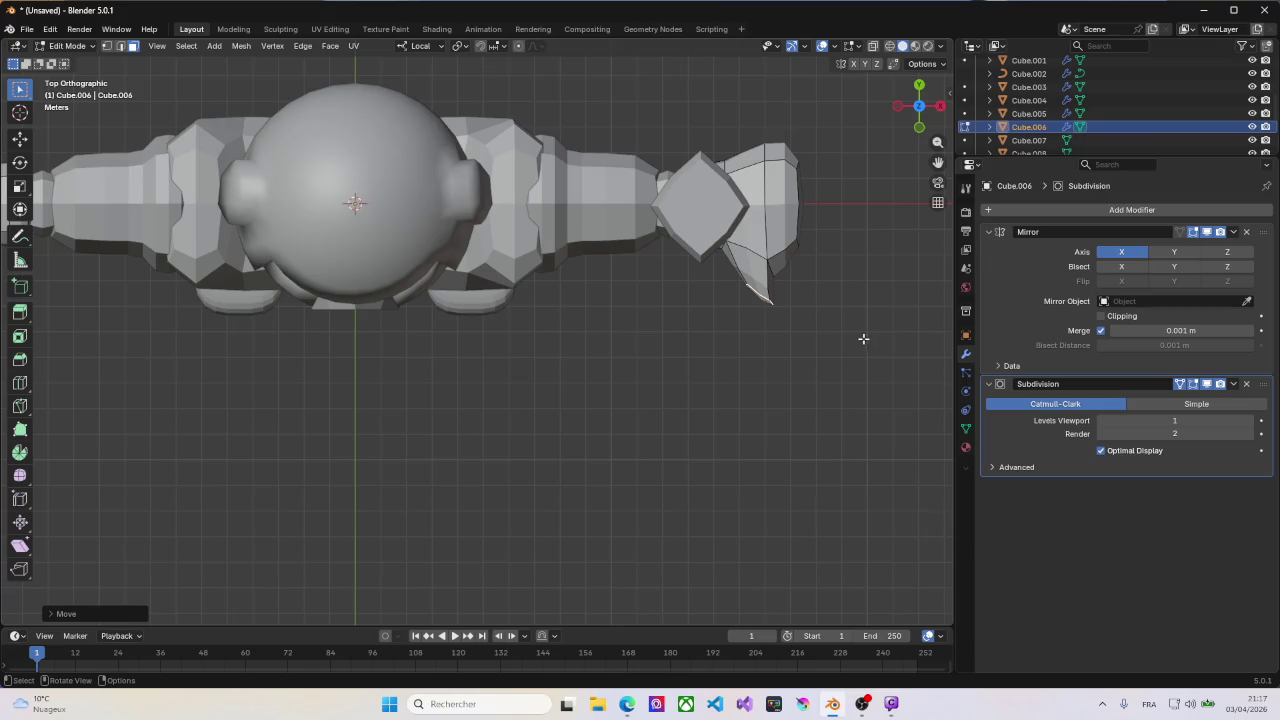
key(r)
click(800, 215)
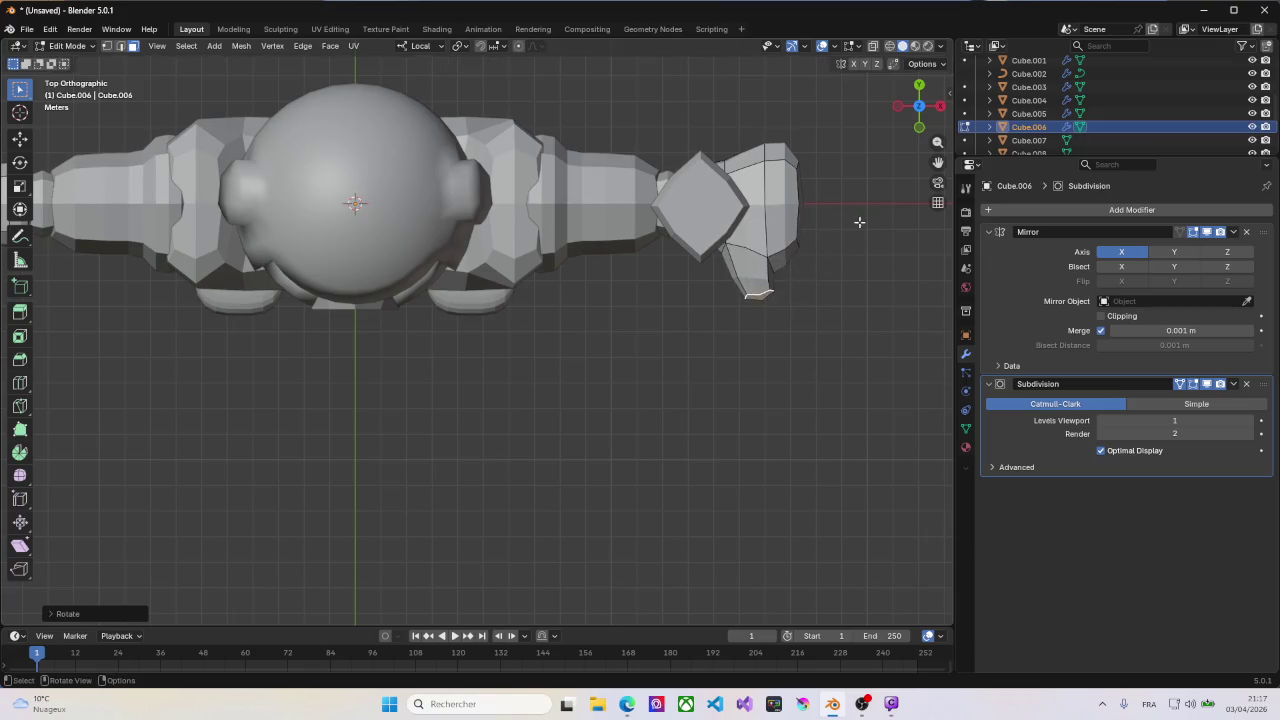
middle_drag(856, 222, 847, 233)
middle_drag(870, 275, 824, 241)
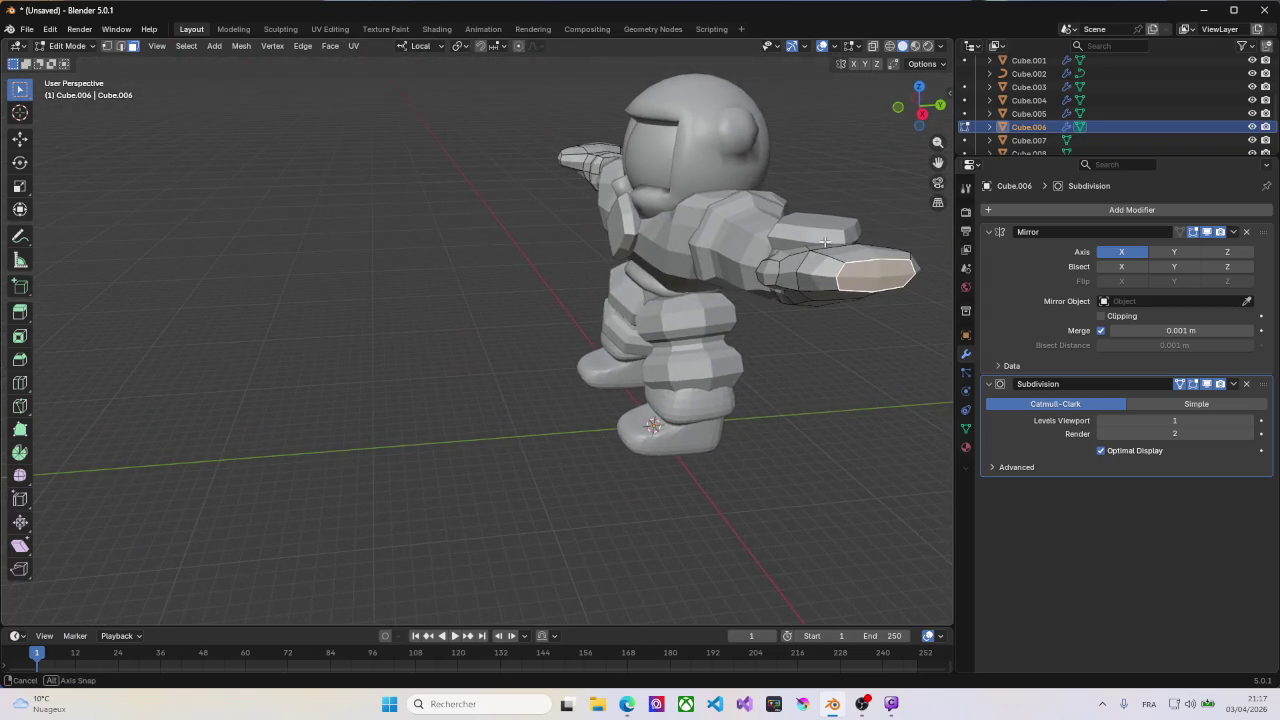
mouse_move(835, 241)
middle_down()
mouse_move(886, 265)
mouse_move(874, 276)
middle_up()
Step: Try extruding the hand face, then undo that extrusion
key(e)
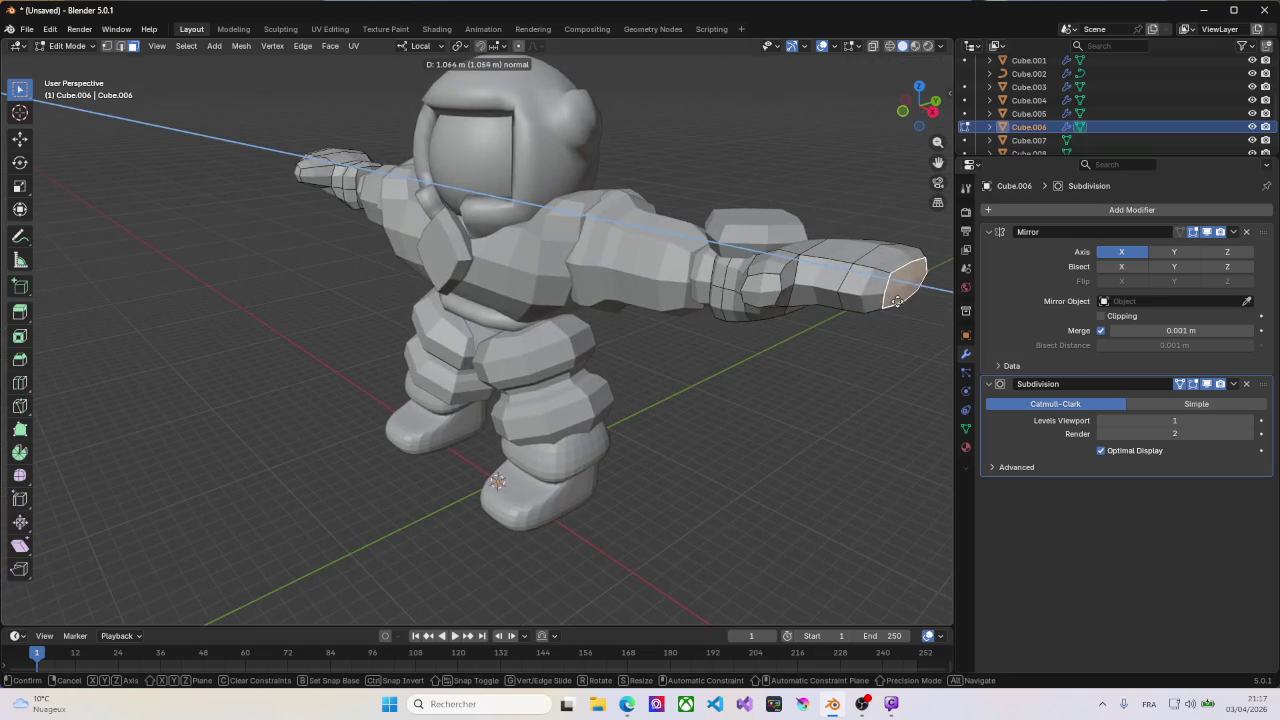
click(903, 302)
key(ctrl+z)
middle_drag(903, 302, 717, 373)
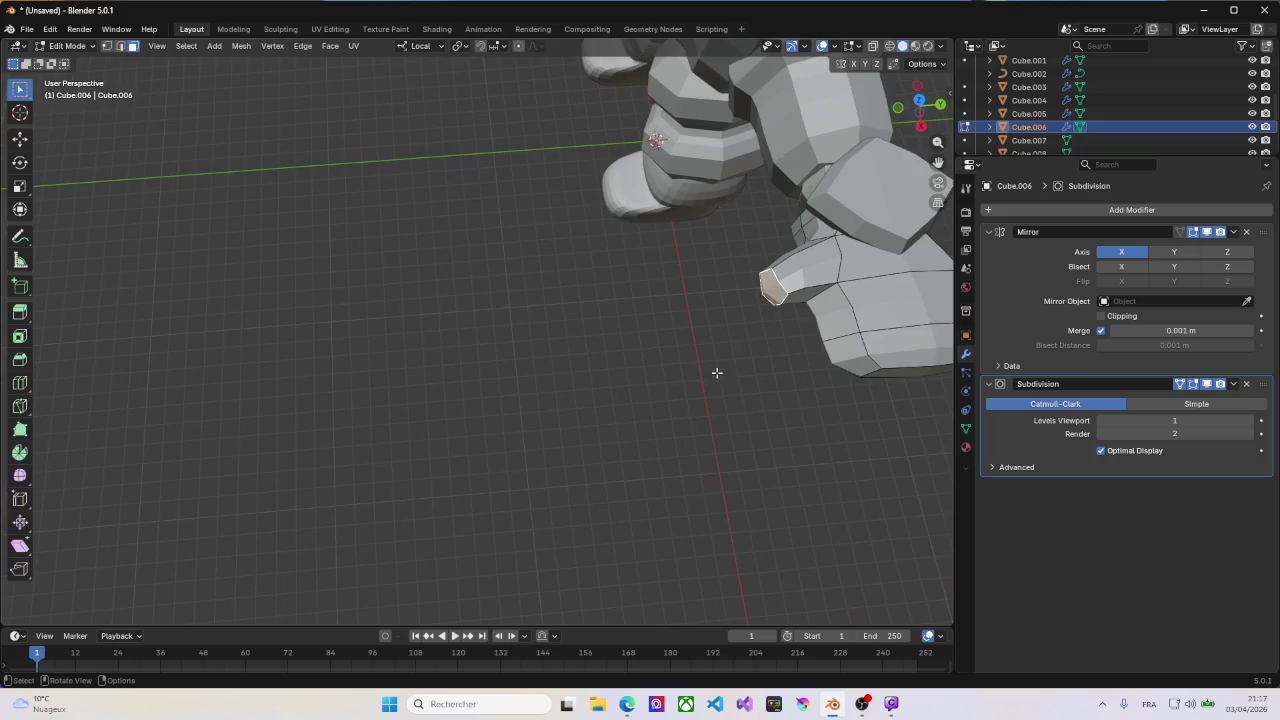
Step: Extrude the thumb face outward and inspect the resulting thumb
key(e)
click(775, 305)
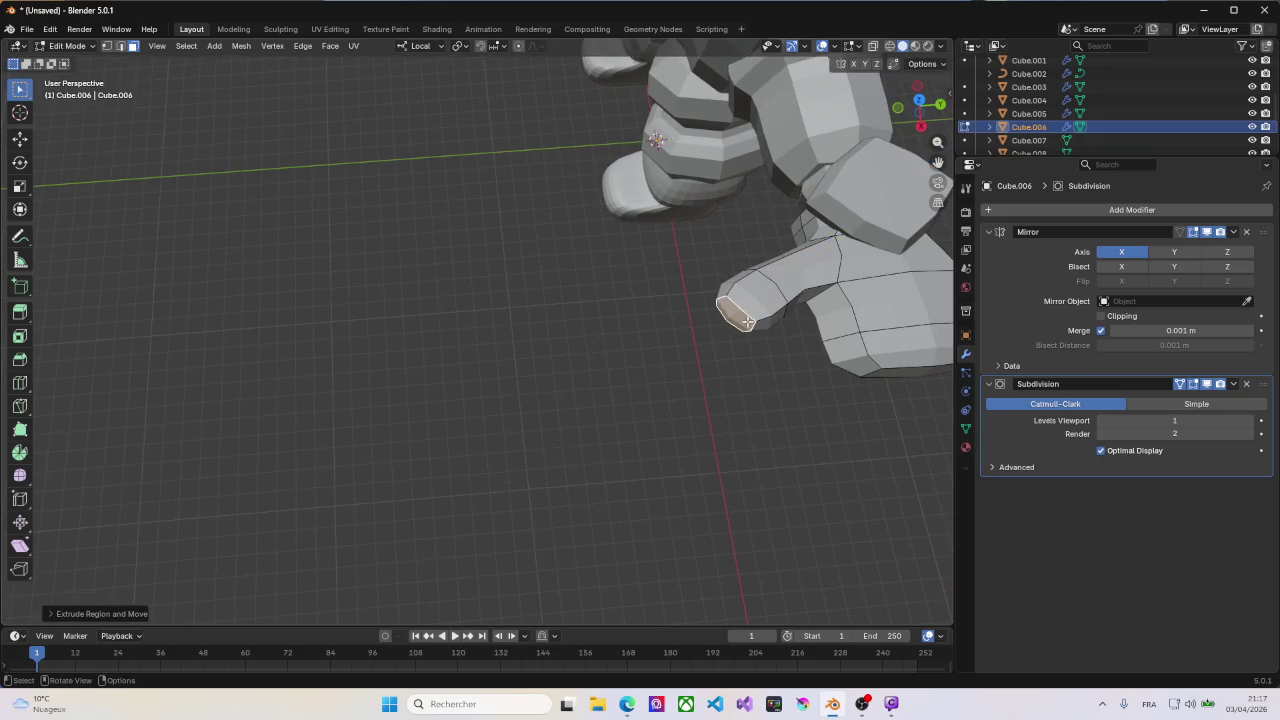
middle_drag(775, 305, 829, 270)
scroll(805, 302, down, 4)
scroll(810, 310, down, 3)
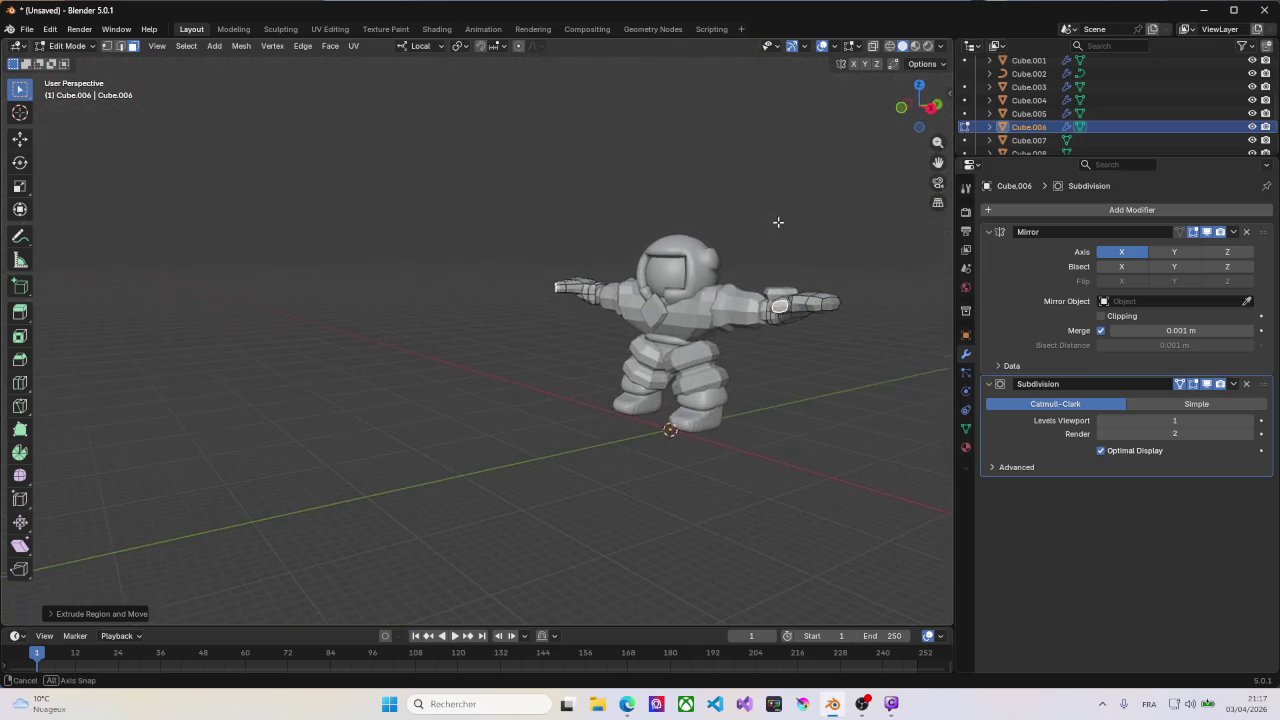
scroll(840, 285, up, 1)
scroll(823, 283, up, 3)
mouse_move(823, 283)
middle_down()
mouse_move(815, 303)
mouse_move(657, 330)
mouse_move(743, 332)
middle_up()
Step: Select the linked arm mesh, then clear the selection and orbit closer to the arm
key(l)
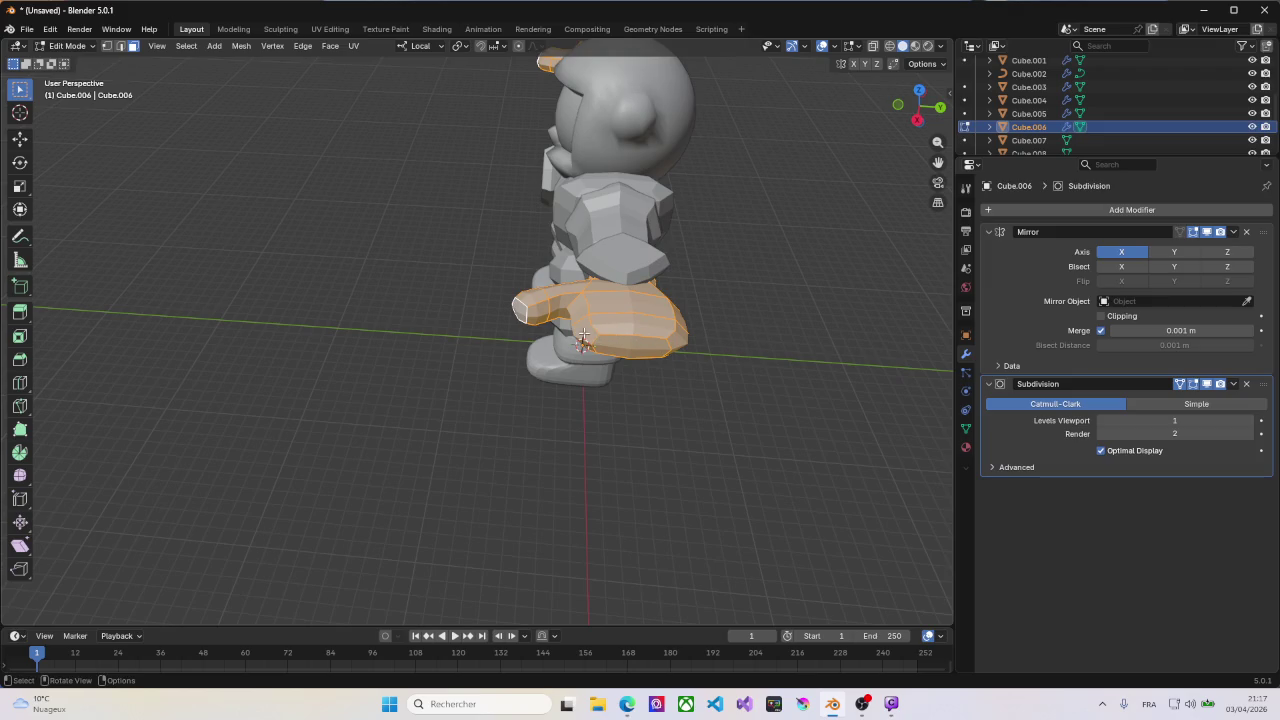
key(alt+a)
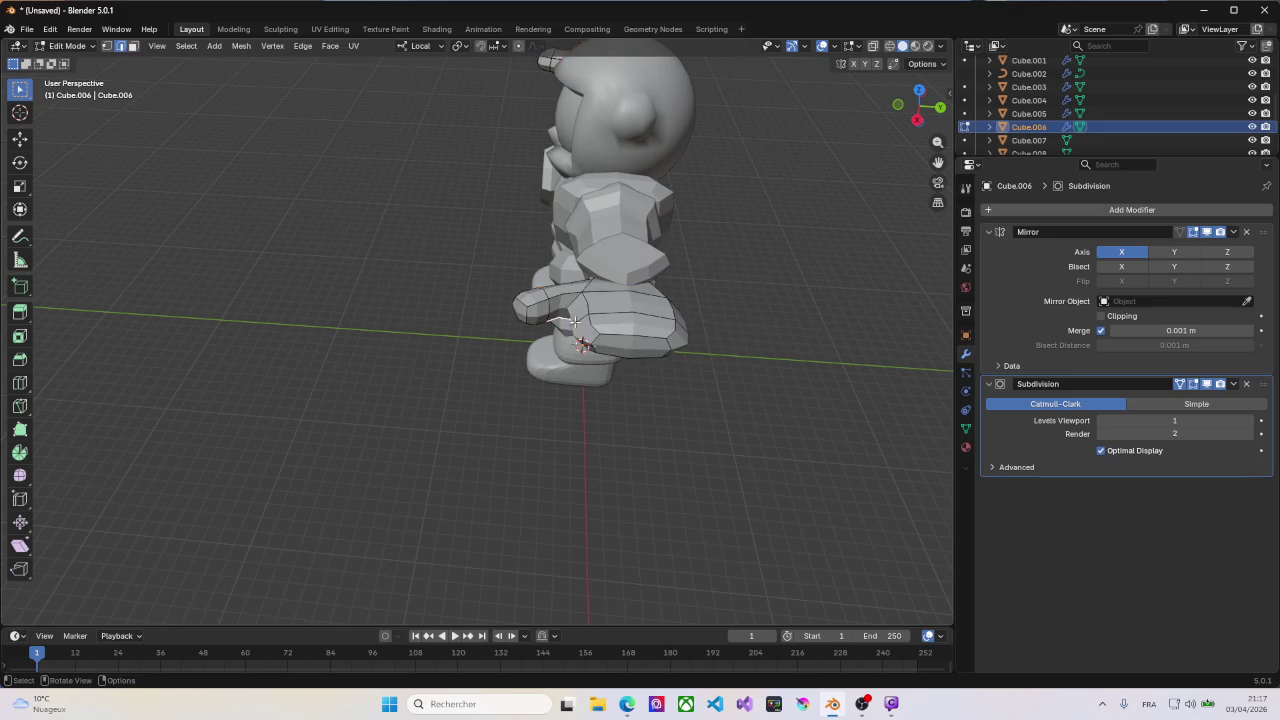
mouse_move(572, 318)
middle_down()
mouse_move(600, 315)
mouse_move(577, 312)
middle_up()
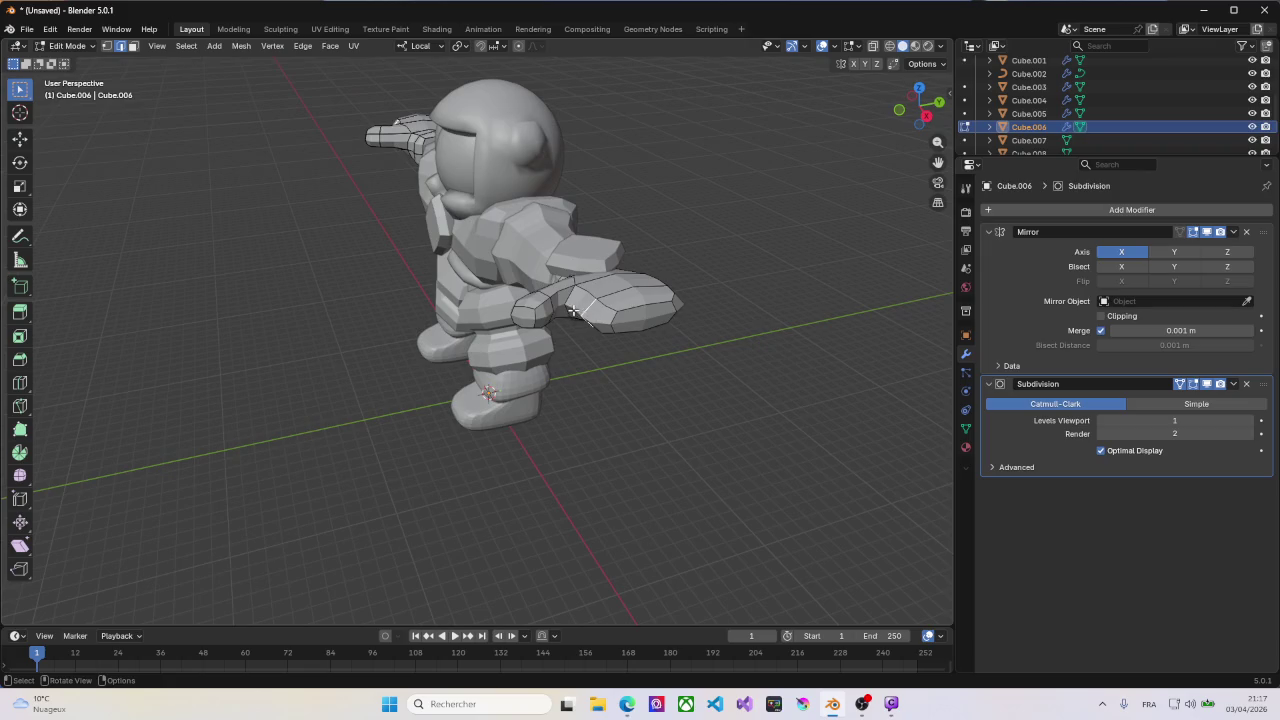
scroll(569, 309, up, 2)
scroll(569, 309, up, 4)
mouse_move(569, 309)
middle_down()
mouse_move(613, 283)
mouse_move(699, 290)
middle_up()
Step: Add a centred lengthwise loop cut along the hand
key(ctrl+r)
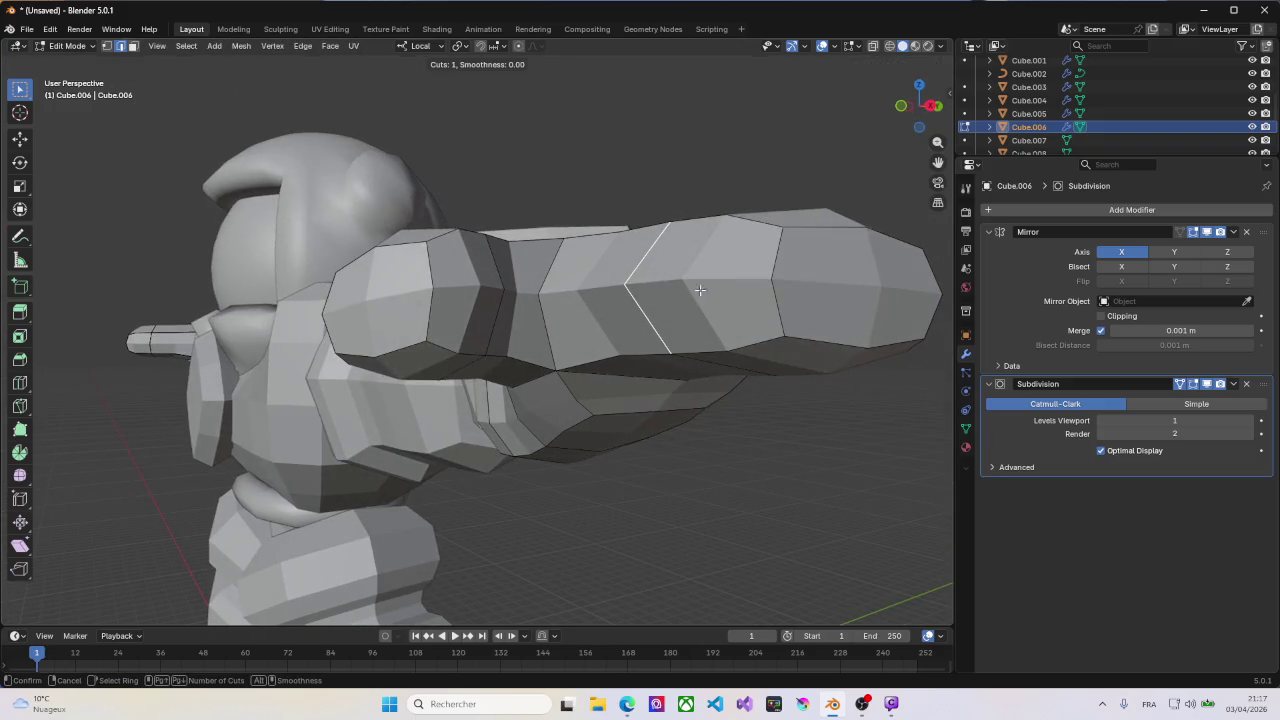
click(606, 282)
right_click(606, 282)
mouse_move(676, 284)
middle_down()
mouse_move(643, 318)
mouse_move(728, 322)
mouse_move(643, 331)
middle_up()
scroll(680, 320, down, 4)
scroll(728, 322, up, 4)
scroll(728, 322, down, 3)
scroll(643, 331, up, 3)
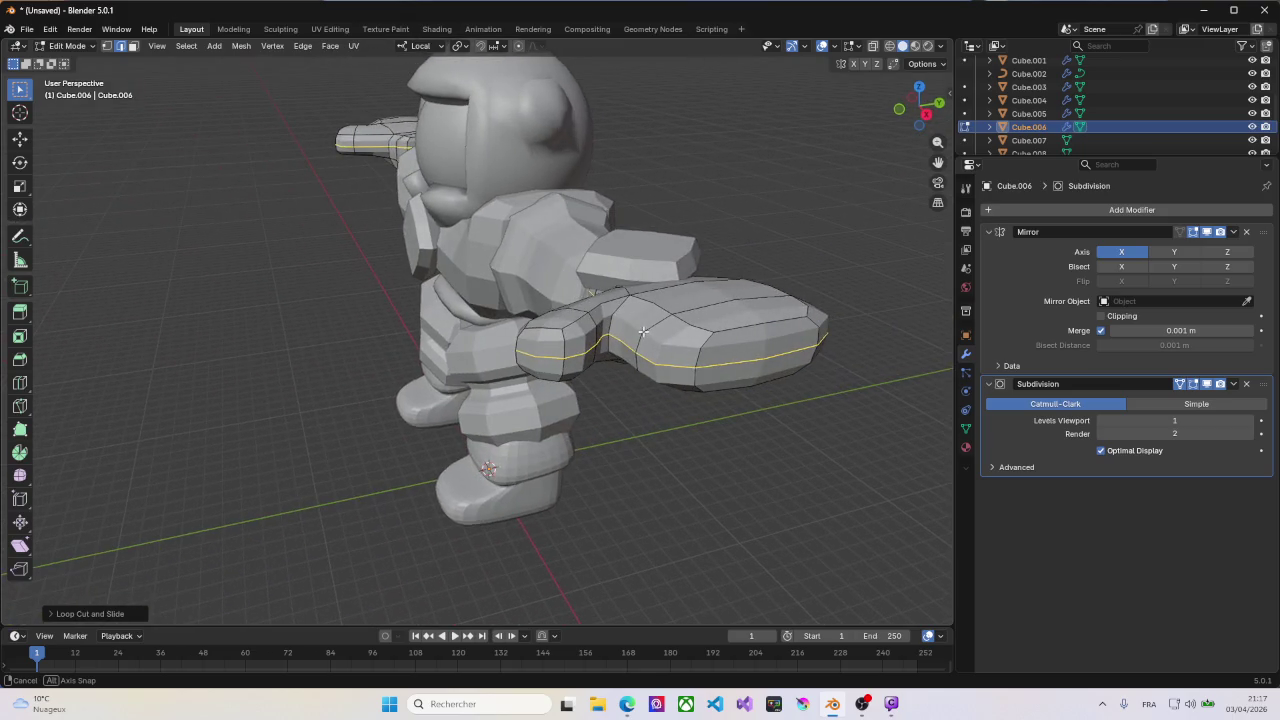
Step: Select the top edge loop and scale it to 0.8543 along local Y
key(ctrl+r)
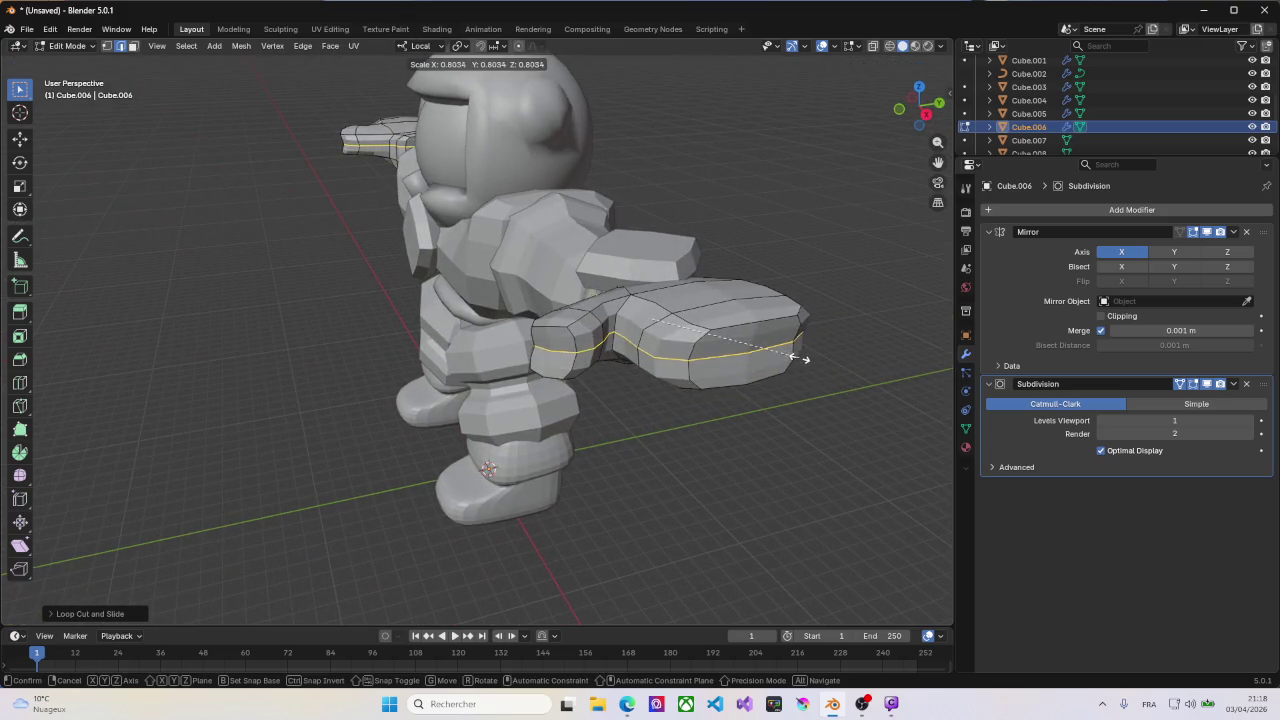
right_click(797, 356)
alt+click(747, 327)
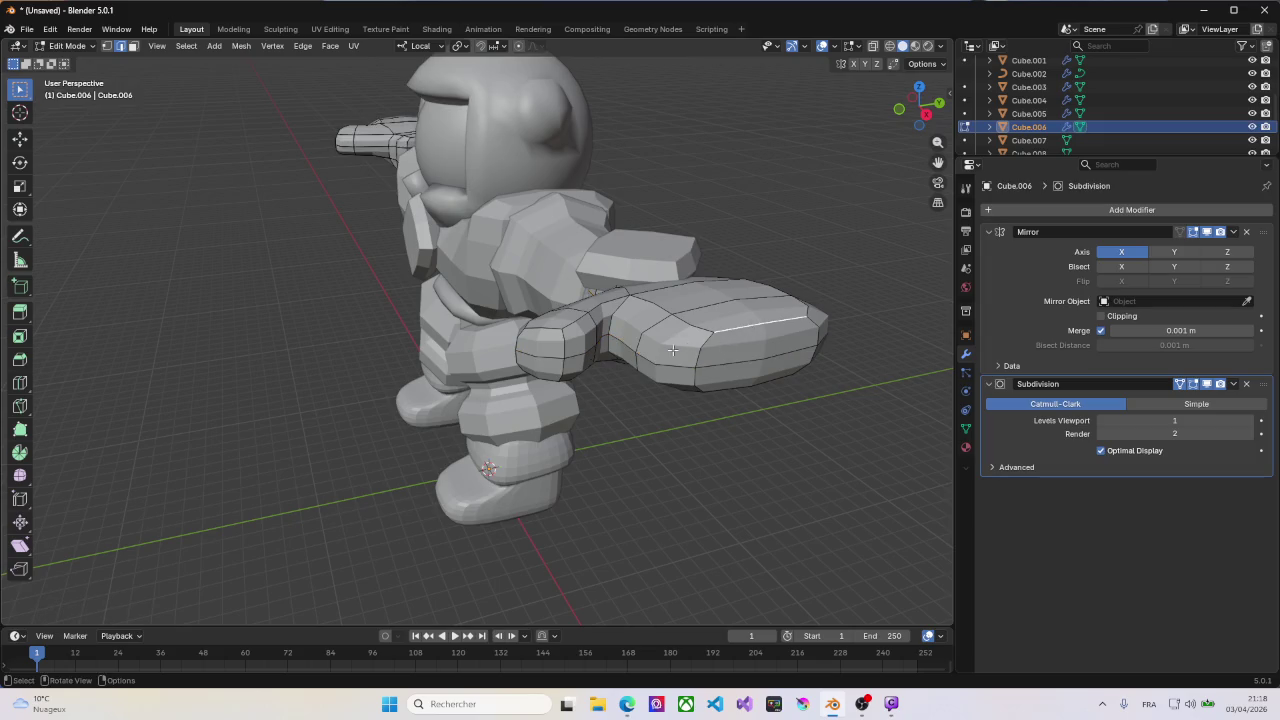
mouse_move(673, 362)
middle_down()
mouse_move(716, 355)
mouse_move(760, 420)
middle_up()
scroll(774, 450, up, 4)
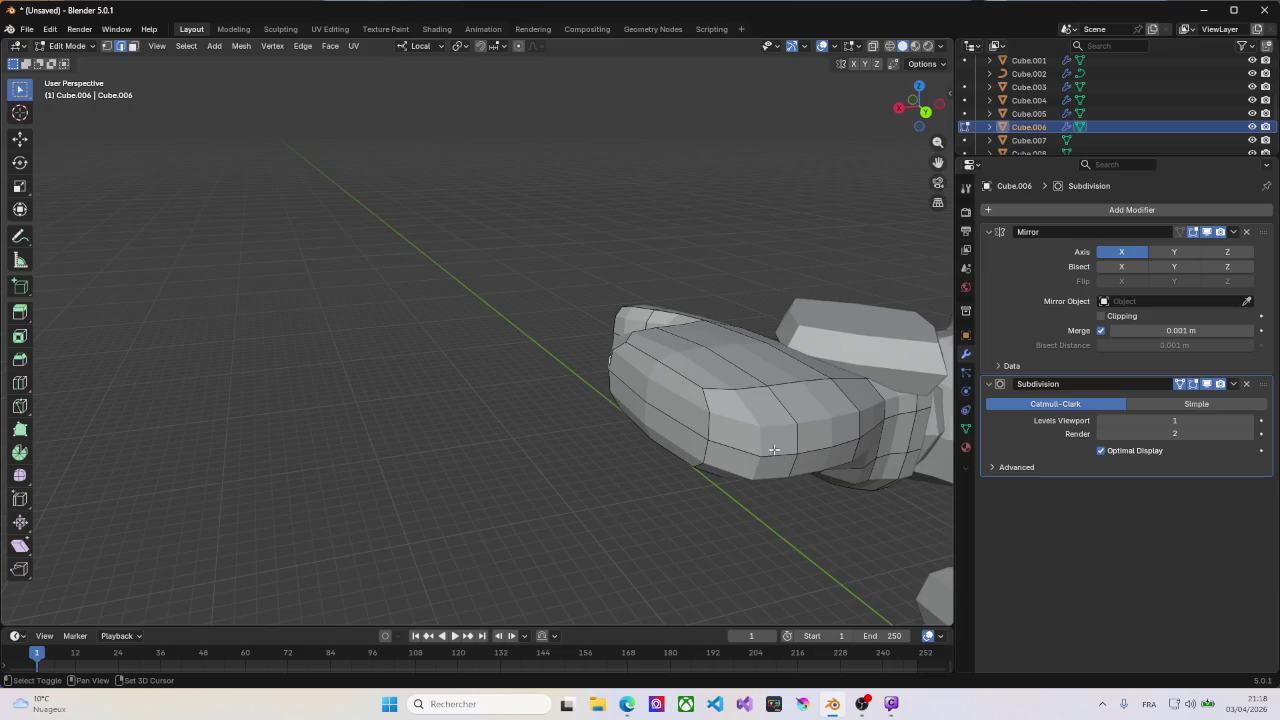
scroll(833, 448, down, 3)
middle_drag(833, 448, 781, 396)
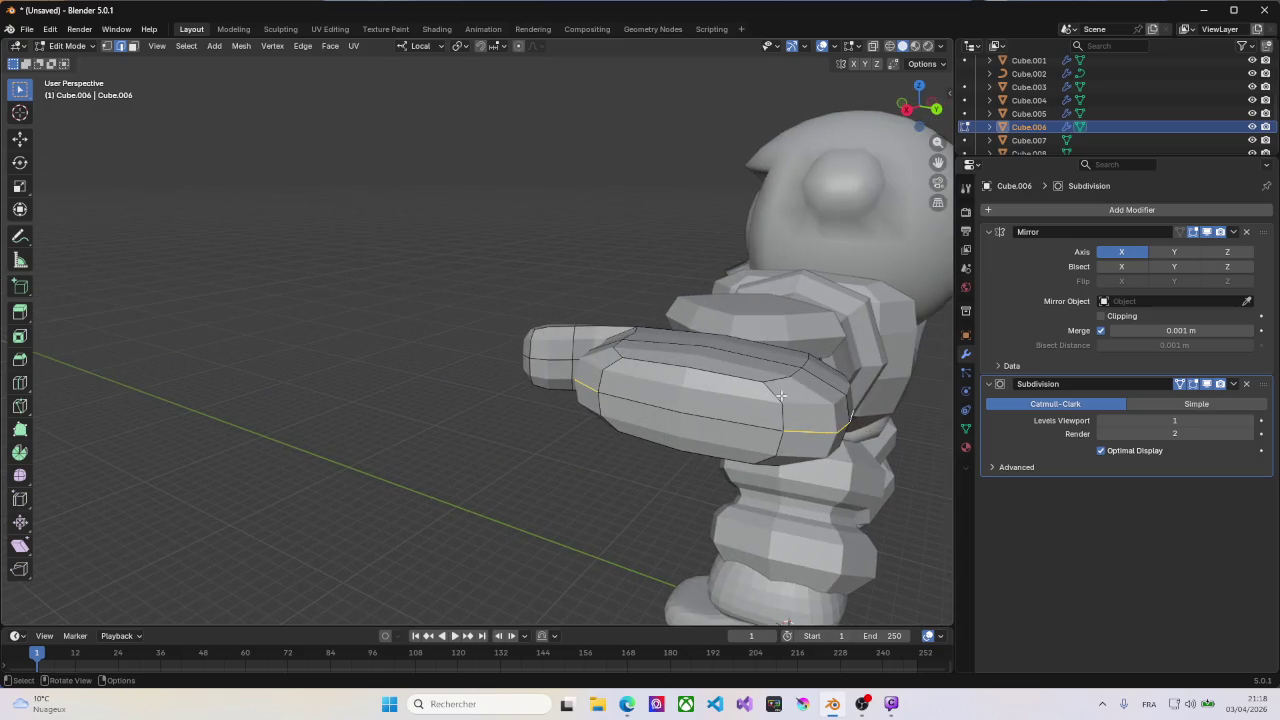
key(s)
key(y)
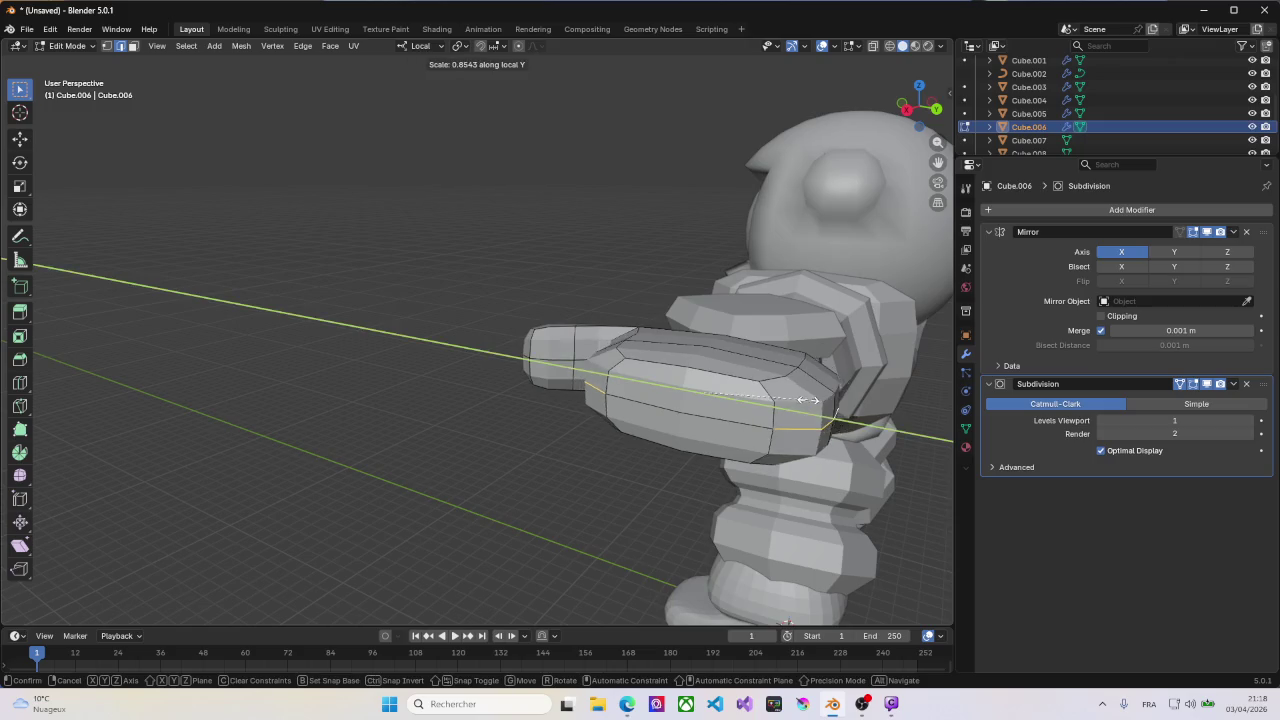
click(777, 391)
mouse_move(777, 391)
middle_down()
mouse_move(739, 387)
mouse_move(817, 408)
middle_up()
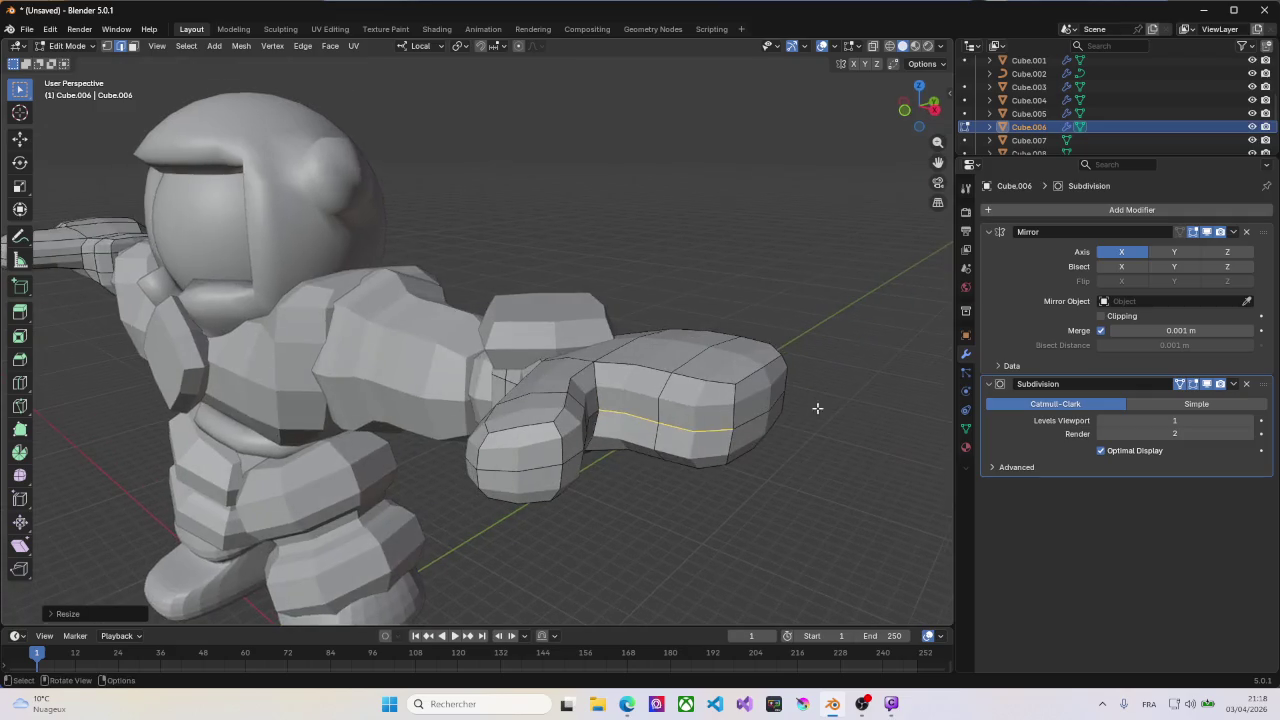
Step: Select both hand end faces in face mode and scale them smaller
key(3)
click(523, 454)
shift+click(520, 487)
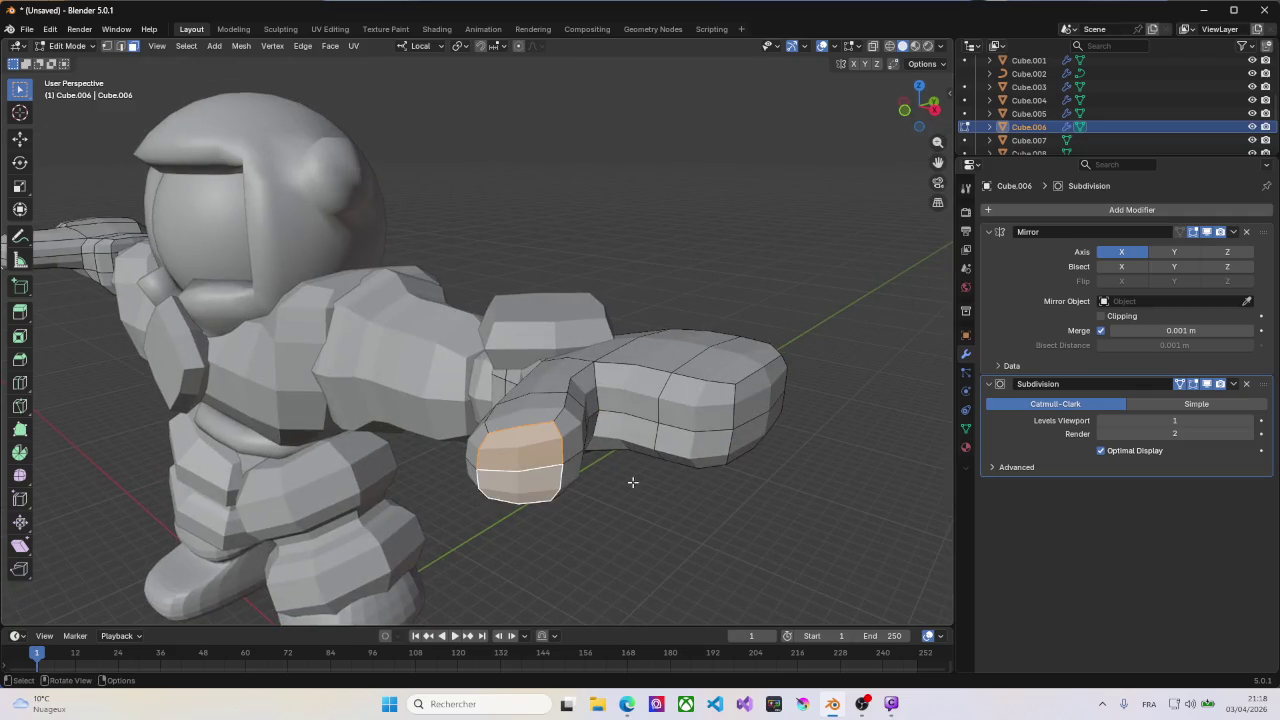
key(s)
click(626, 480)
middle_drag(626, 480, 680, 448)
scroll(680, 448, down, 2)
scroll(695, 442, down, 2)
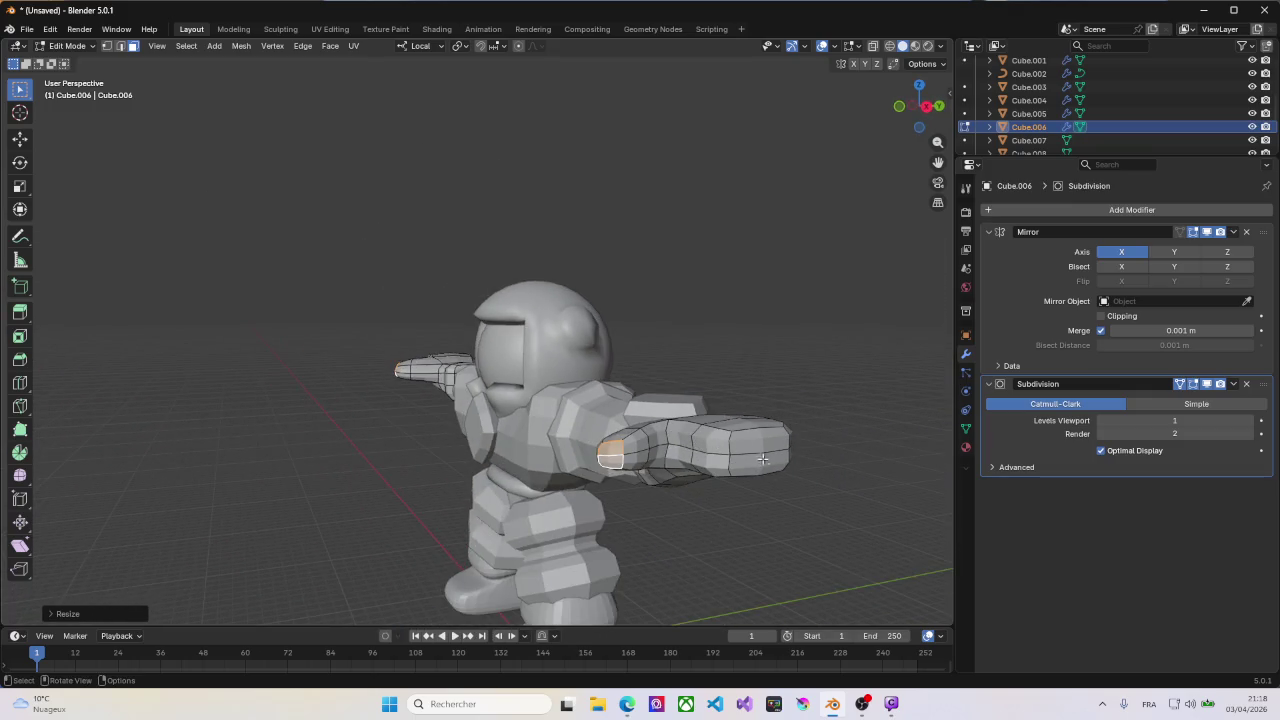
mouse_move(763, 458)
middle_down()
mouse_move(749, 477)
mouse_move(731, 417)
mouse_move(651, 403)
mouse_move(719, 443)
mouse_move(783, 451)
mouse_move(757, 480)
mouse_move(690, 469)
mouse_move(706, 465)
middle_up()
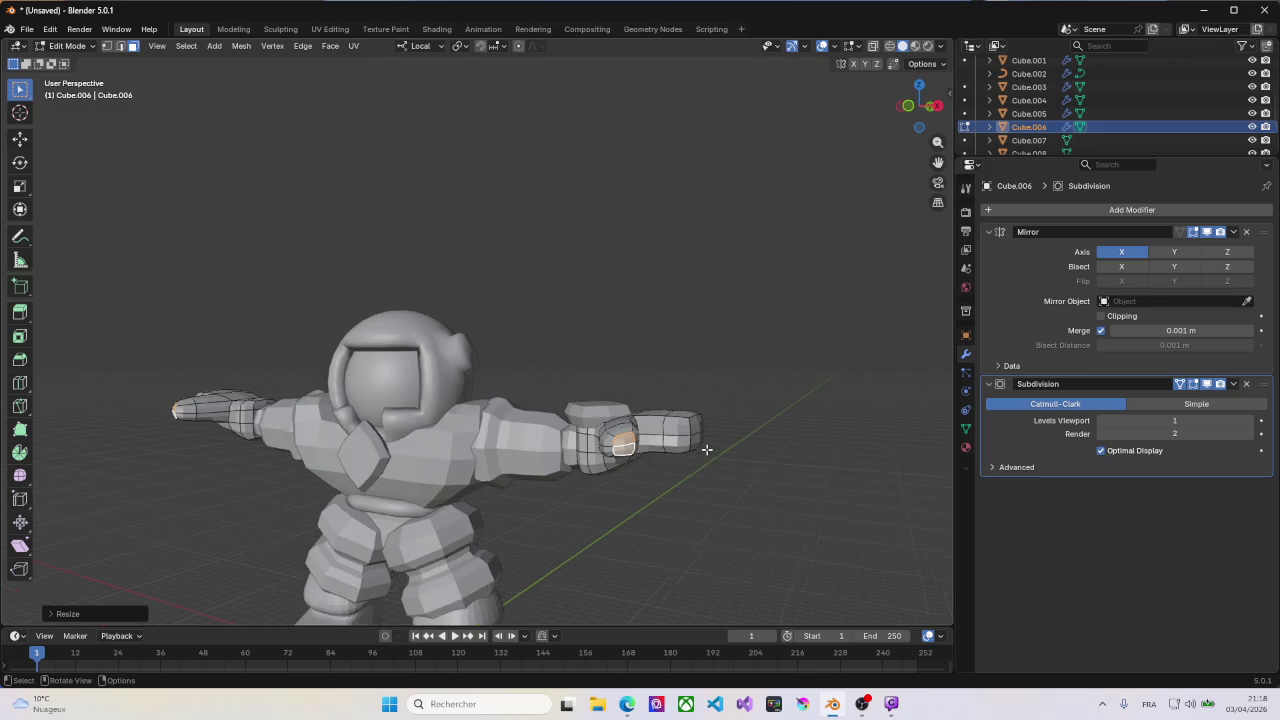
scroll(706, 448, up, 2)
scroll(710, 445, up, 2)
scroll(713, 443, down, 2)
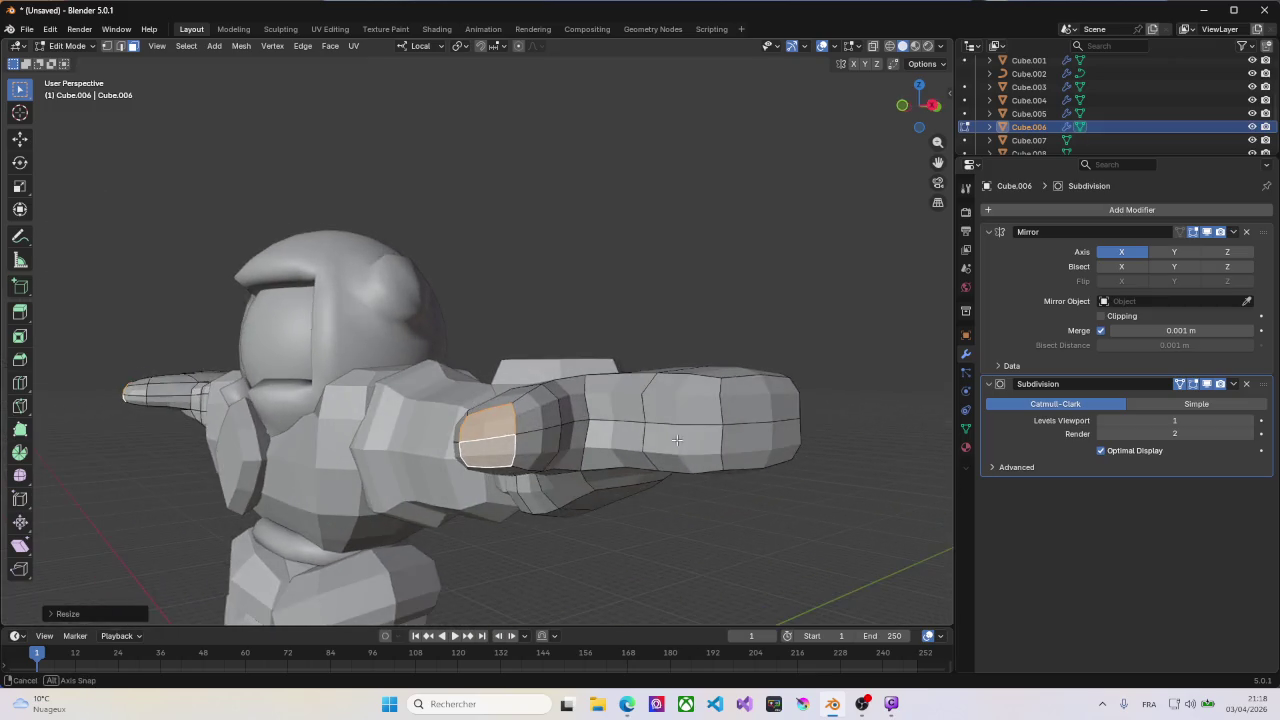
scroll(714, 438, down, 1)
scroll(715, 432, down, 2)
scroll(716, 427, down, 2)
mouse_move(716, 427)
middle_down()
mouse_move(714, 391)
mouse_move(708, 410)
middle_up()
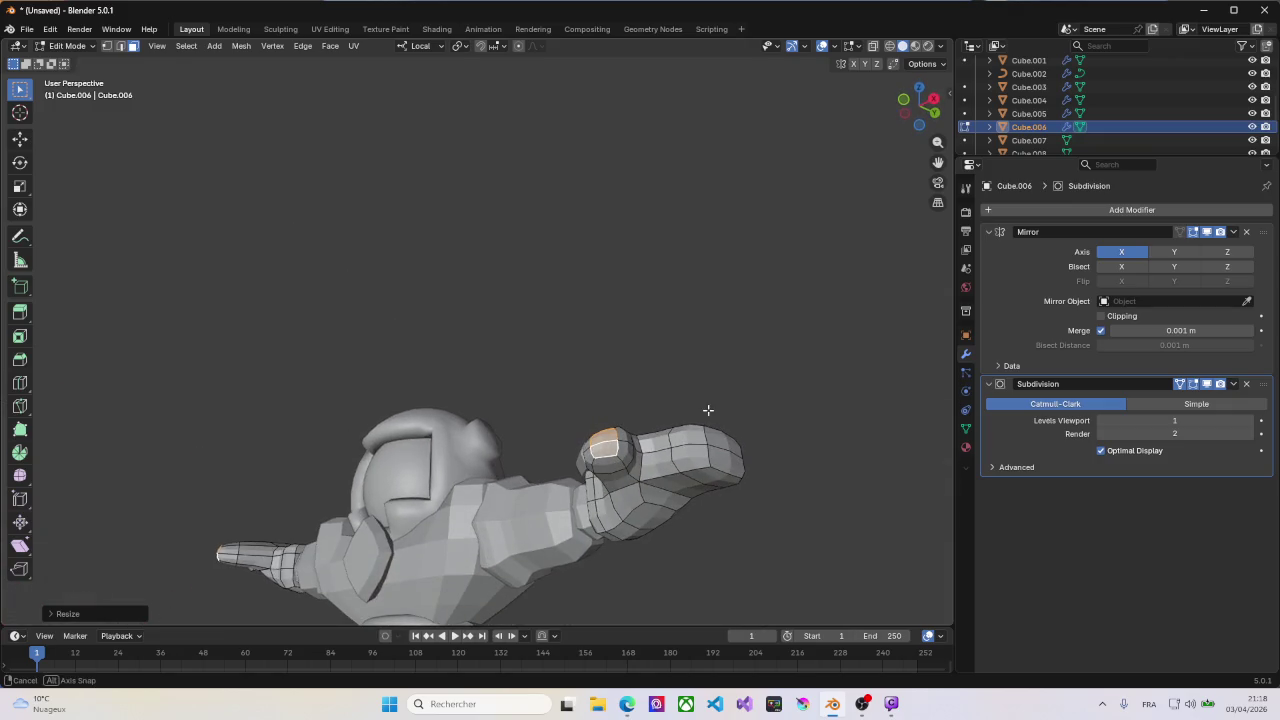
Step: Extrude a hand tip face twice, about 1.036 m, to form the thumb
click(714, 479)
middle_drag(714, 479, 708, 490)
key(e)
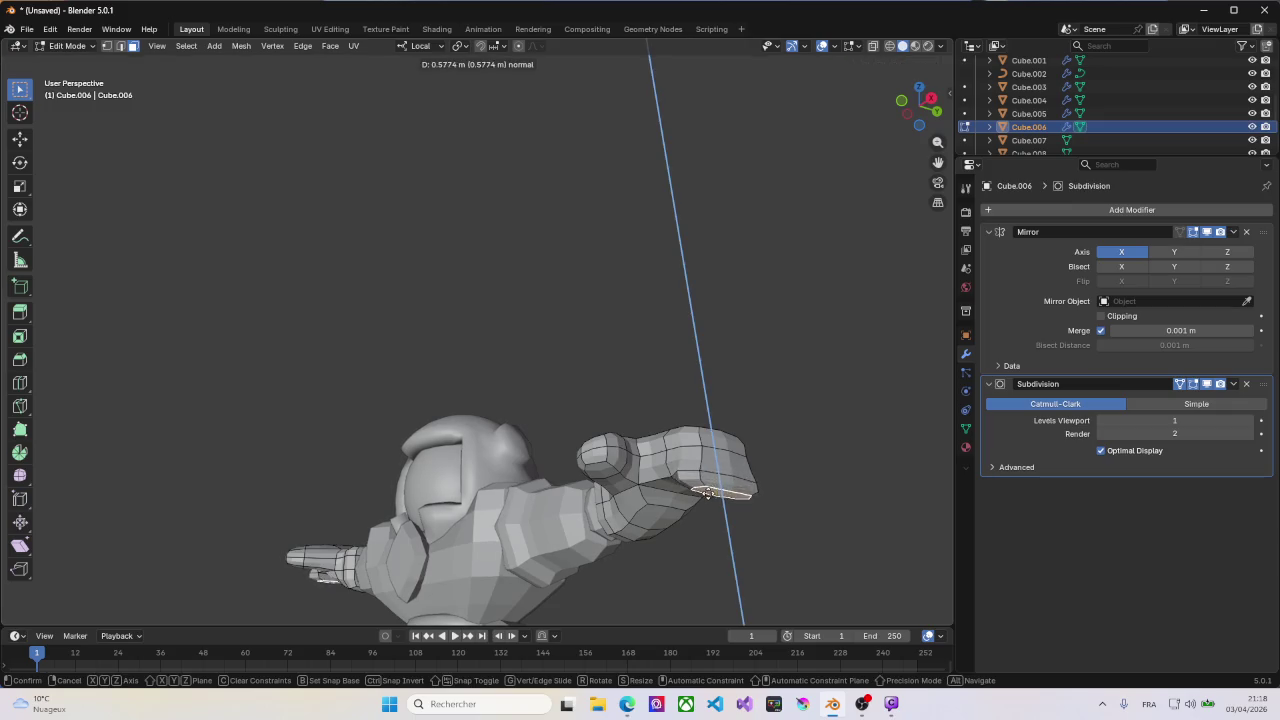
click(707, 492)
scroll(707, 492, up, 3)
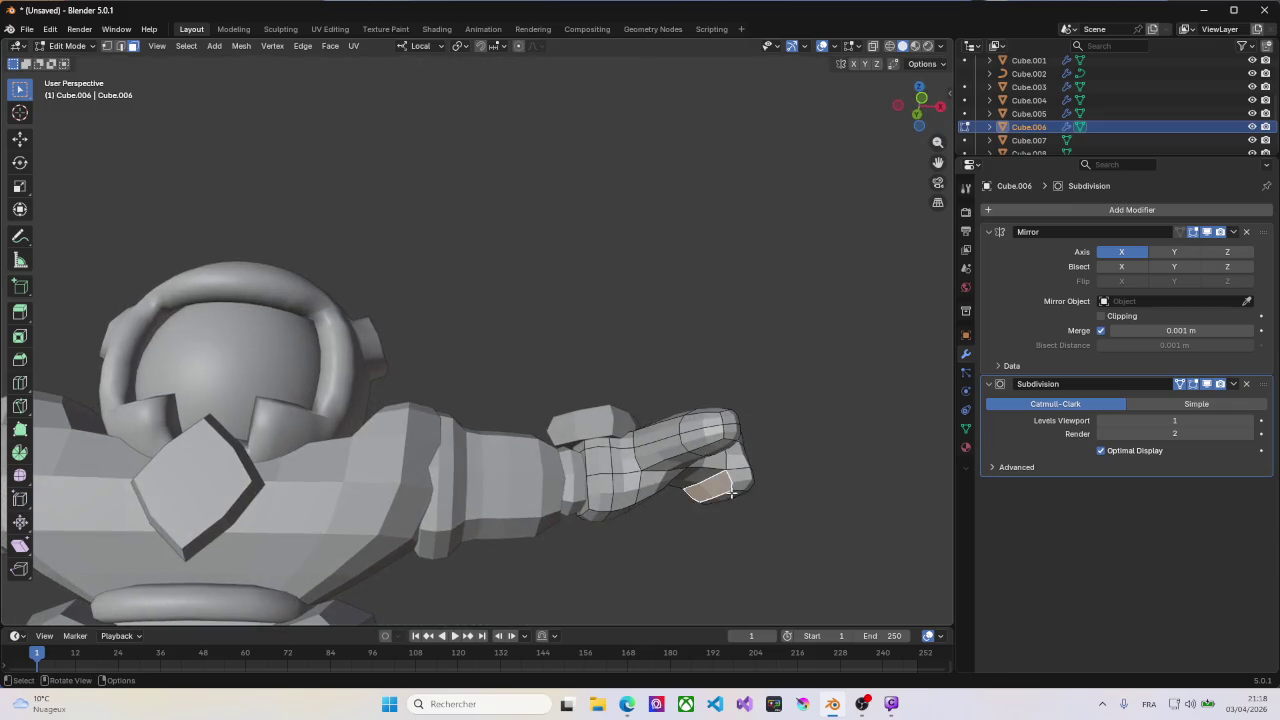
key(e)
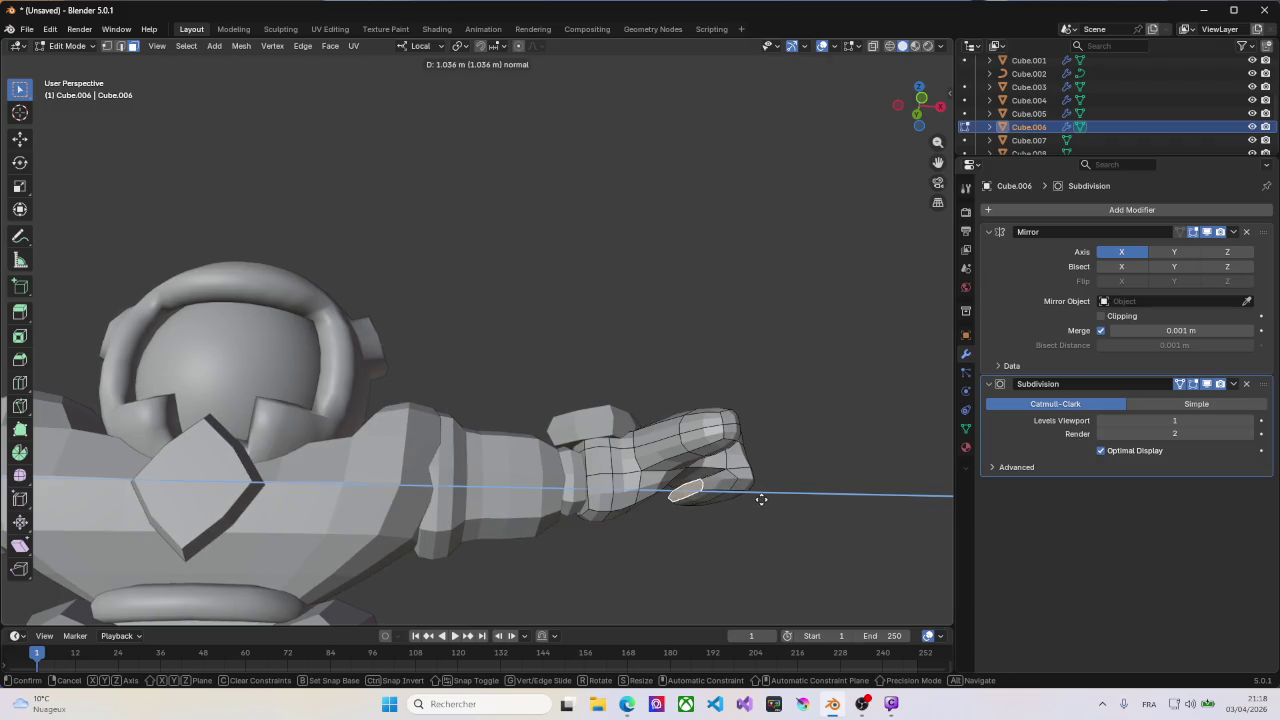
click(761, 499)
mouse_move(761, 499)
middle_down()
mouse_move(683, 517)
mouse_move(666, 540)
mouse_move(670, 529)
middle_up()
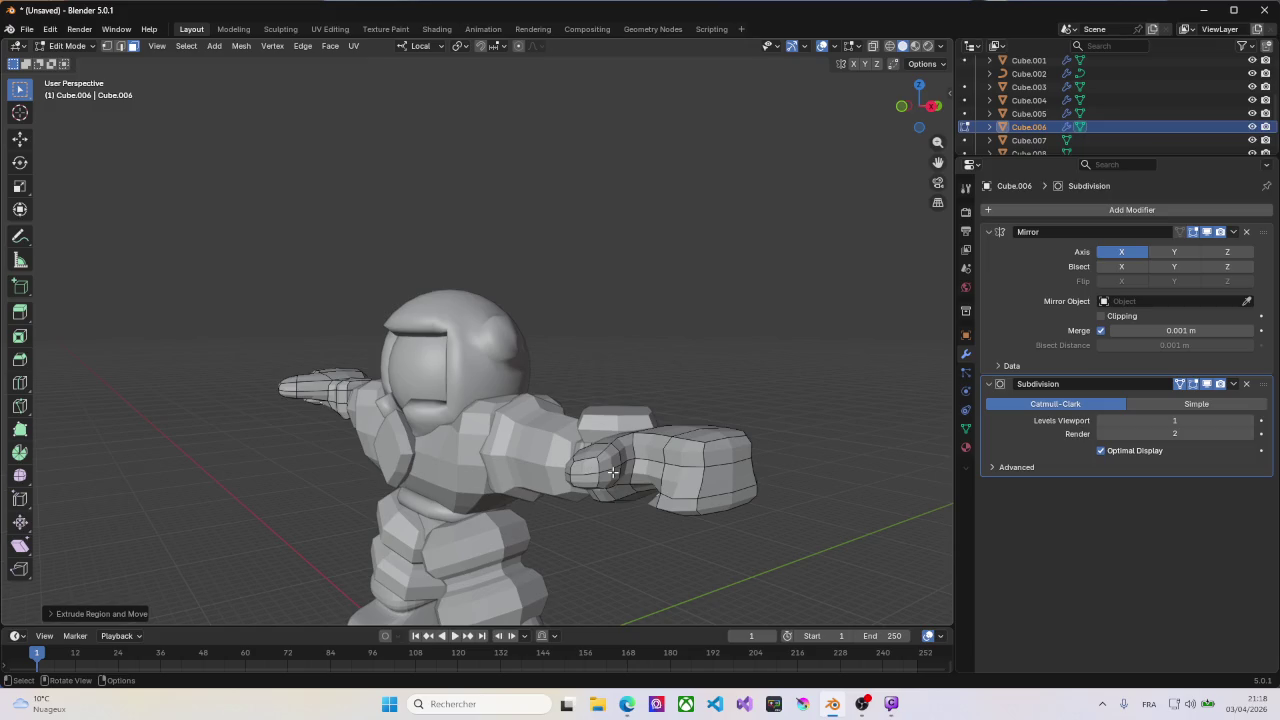
Step: Paint-select faces around the new thumb and grow the selection
mouse_move(622, 465)
middle_down()
mouse_move(569, 475)
mouse_move(597, 489)
middle_up()
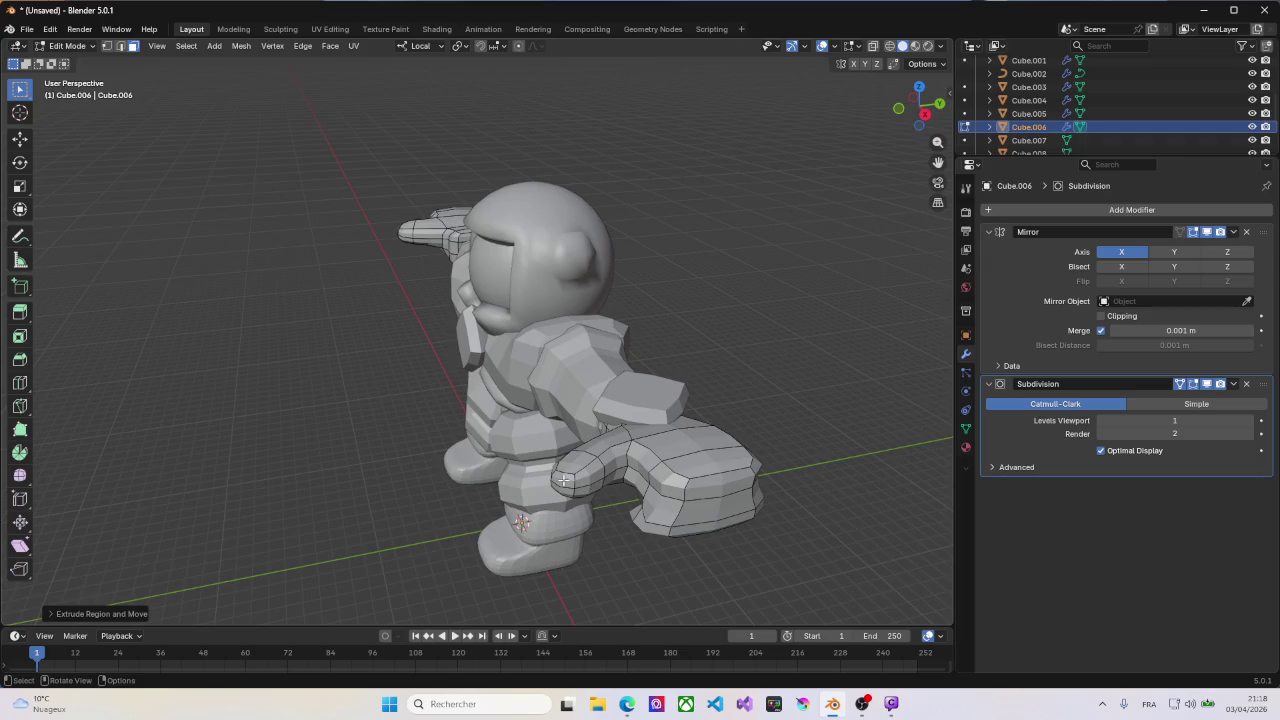
key(c)
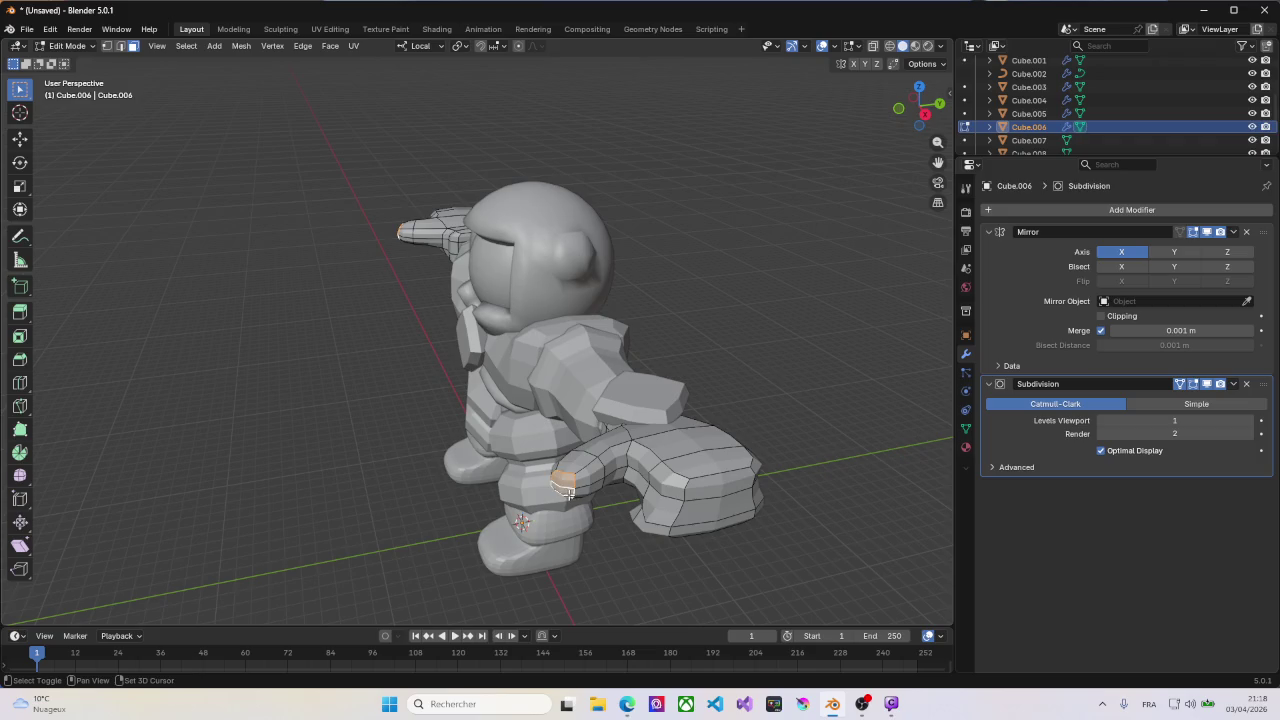
key(ctrl+KP_Add)
Step: Dissolve the selected faces where the thumb meets the hand on Cube.006
key(x)
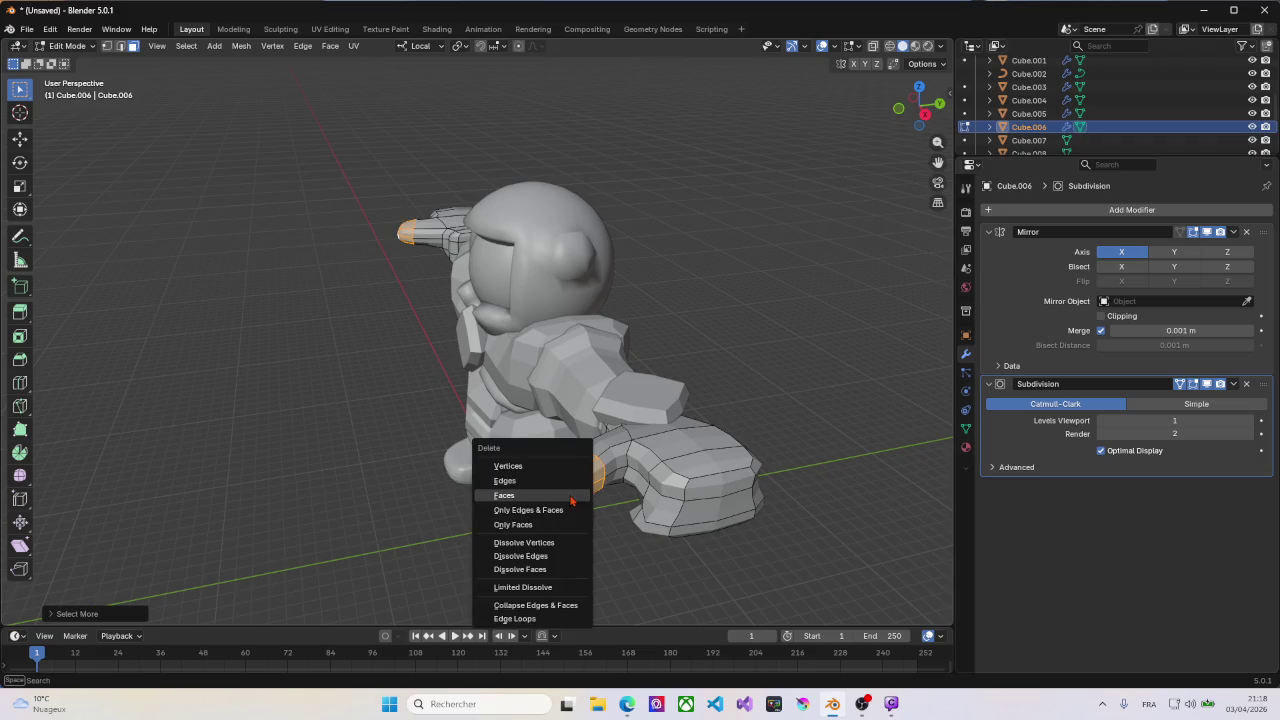
click(568, 495)
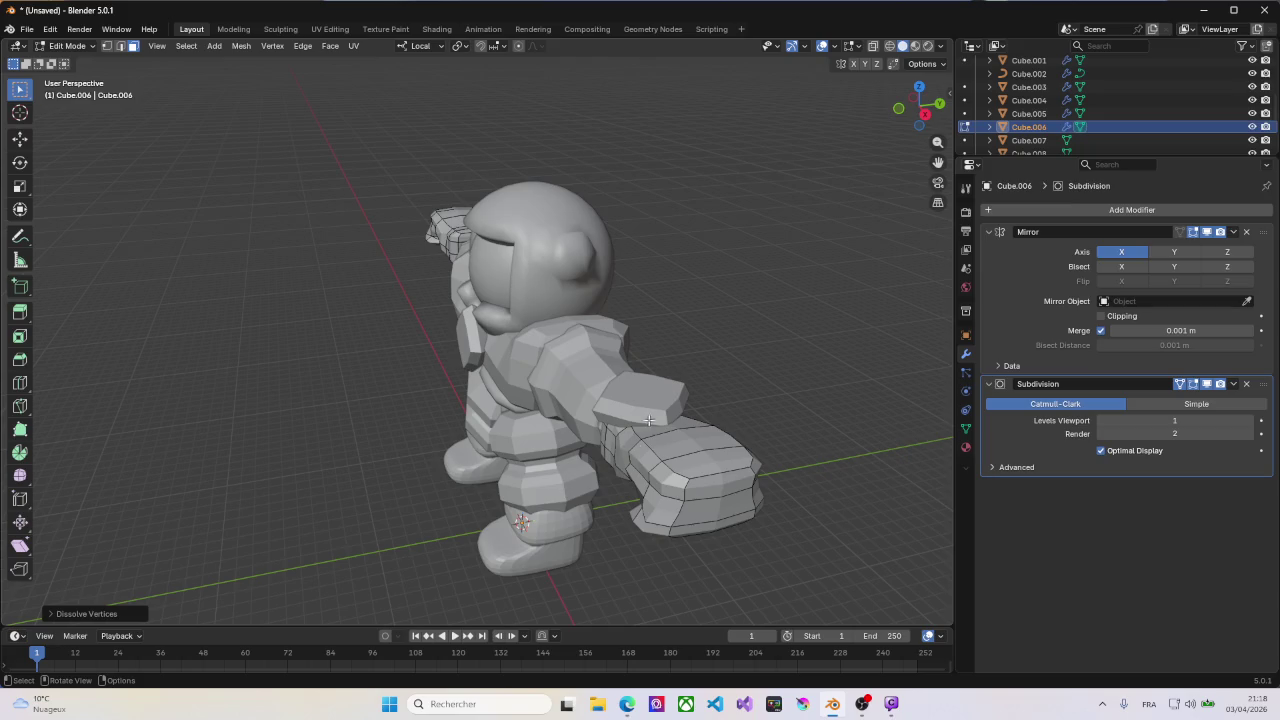
mouse_move(649, 420)
middle_down()
mouse_move(743, 374)
mouse_move(748, 337)
mouse_move(677, 349)
mouse_move(704, 395)
mouse_move(675, 480)
mouse_move(823, 300)
mouse_move(442, 619)
mouse_move(660, 454)
middle_up()
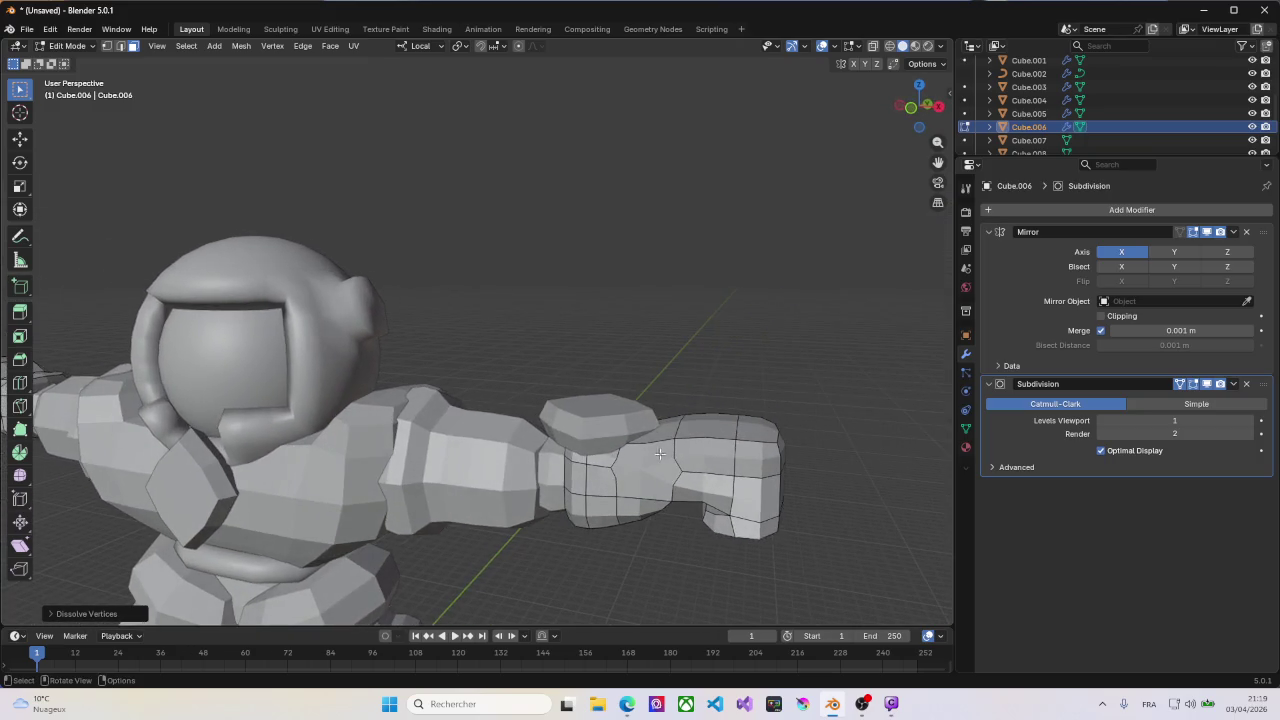
key(1)
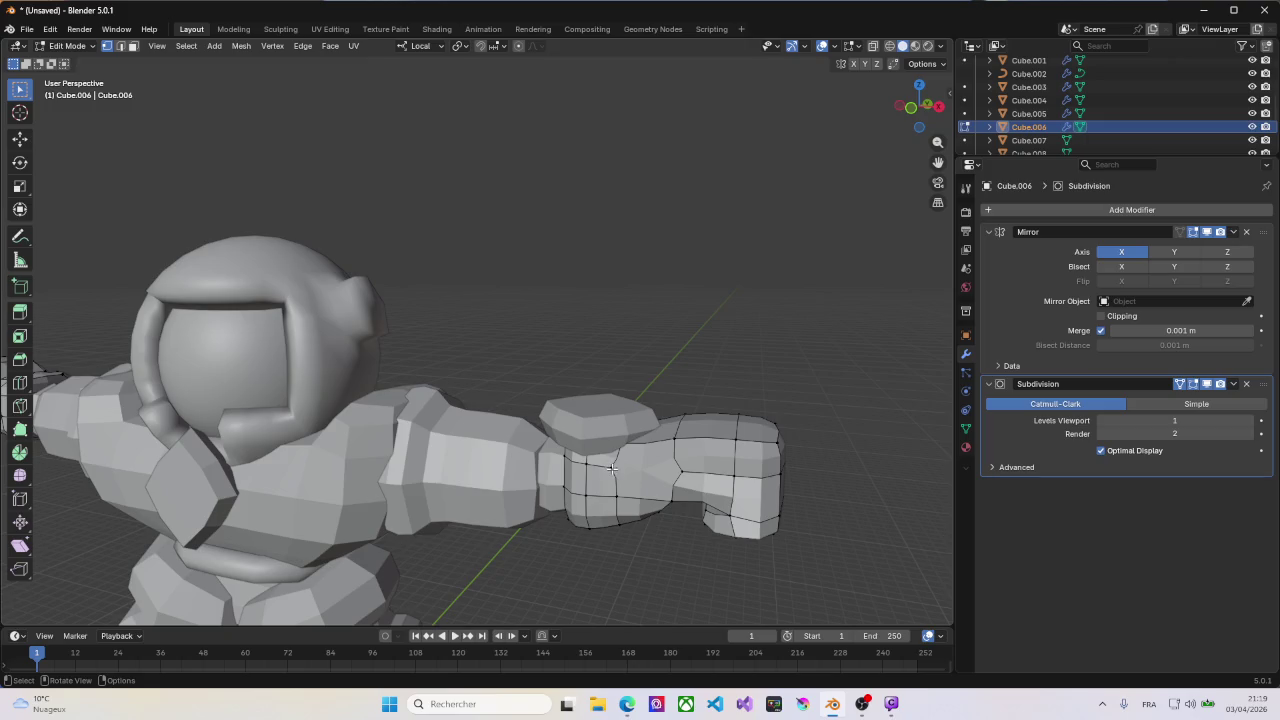
click(611, 467)
Step: Delete the leftover face at the thumb base to open a gap
key(3)
click(639, 467)
key(x)
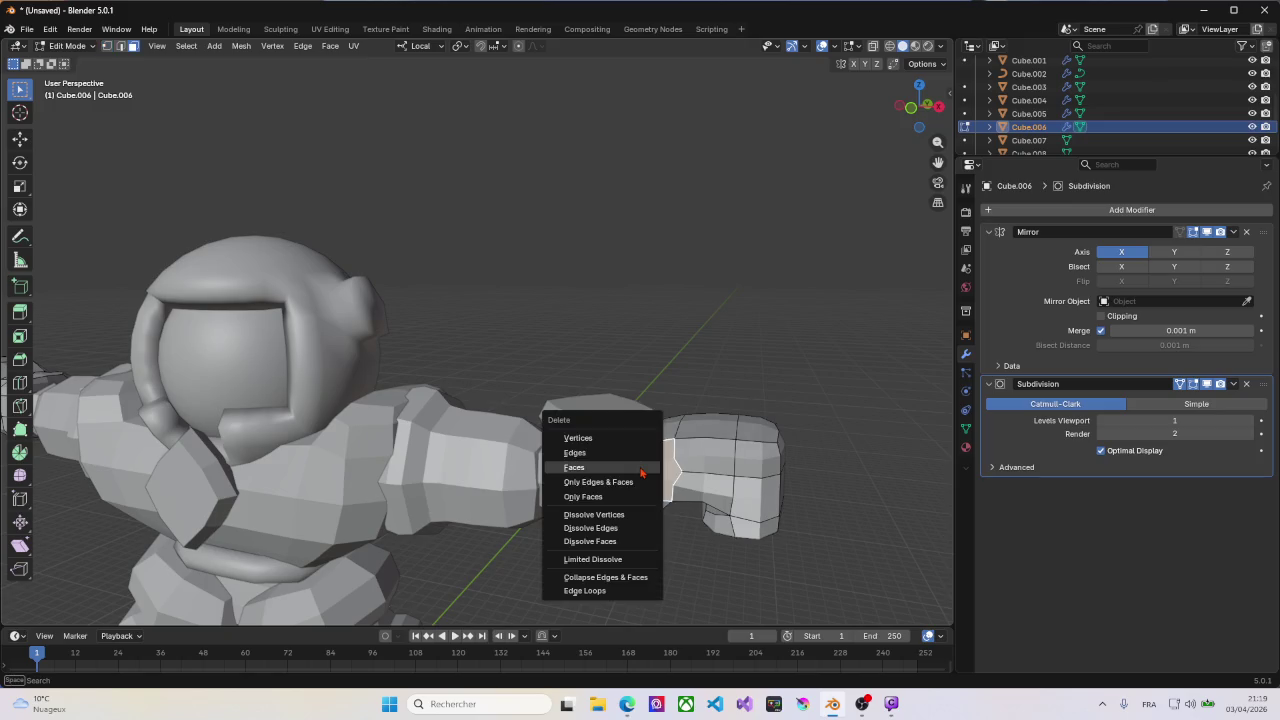
click(642, 469)
scroll(630, 469, up, 3)
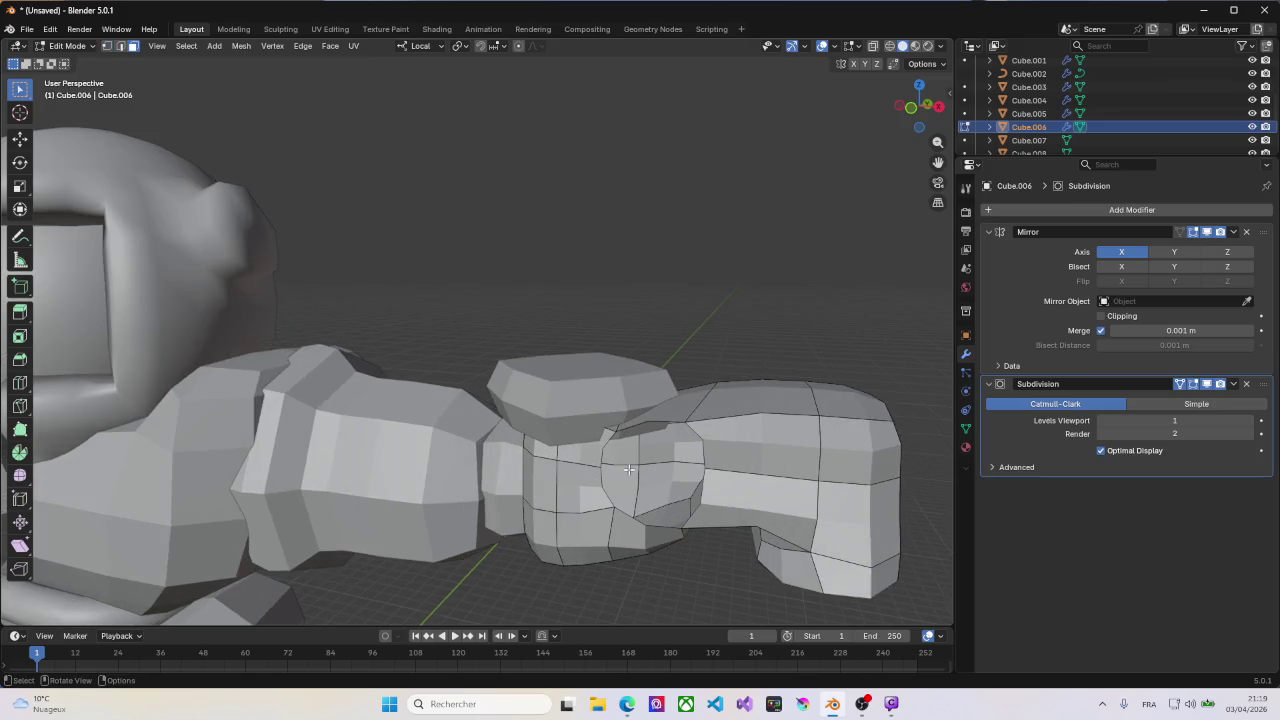
Step: Fill a new quad face between four vertices along the arm's top edge
key(1)
click(601, 466)
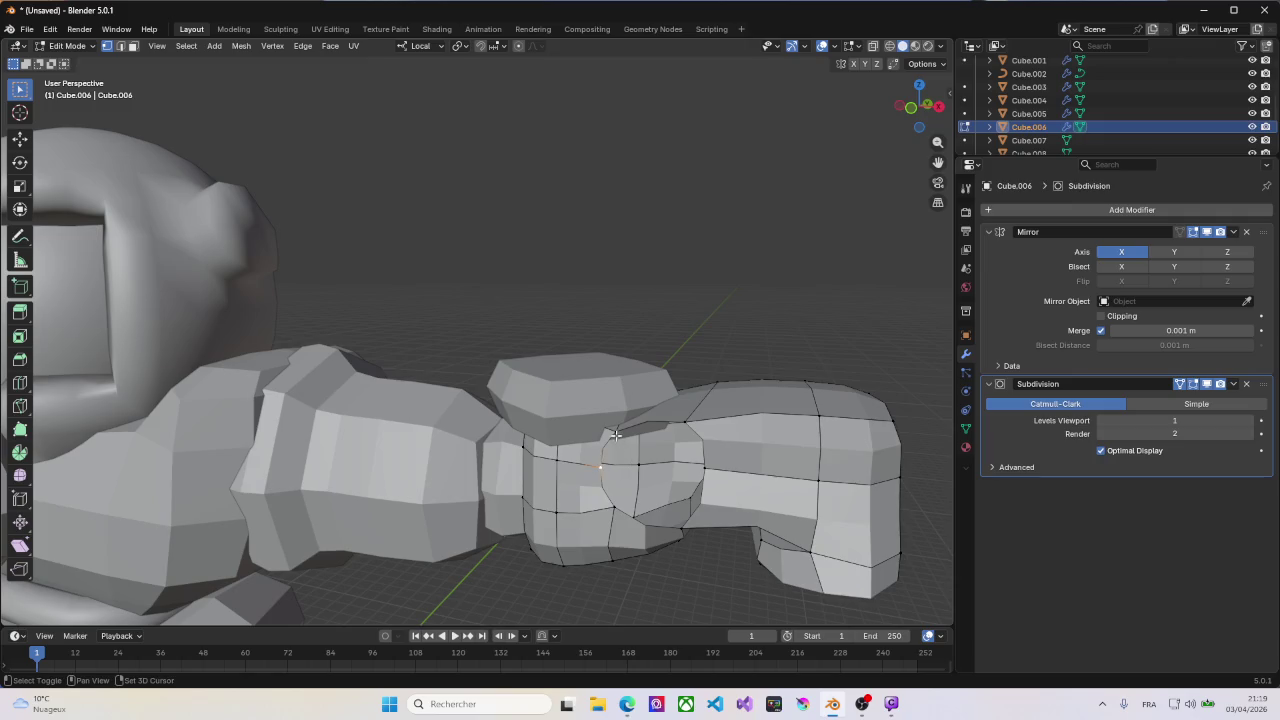
shift+click(614, 430)
shift+click(685, 422)
shift+click(710, 467)
key(f)
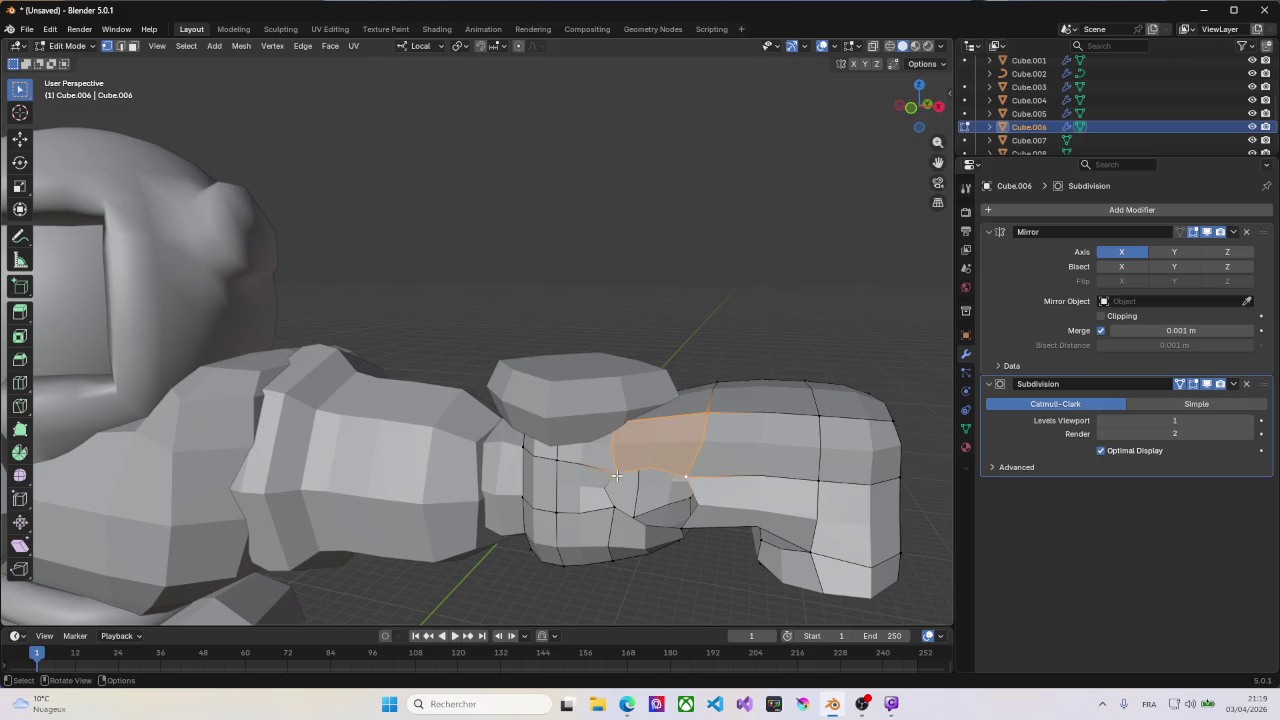
Step: Select the corner vertices bordering the remaining gap for a second quad, then check the result
click(617, 473)
shift+click(614, 507)
shift+click(684, 530)
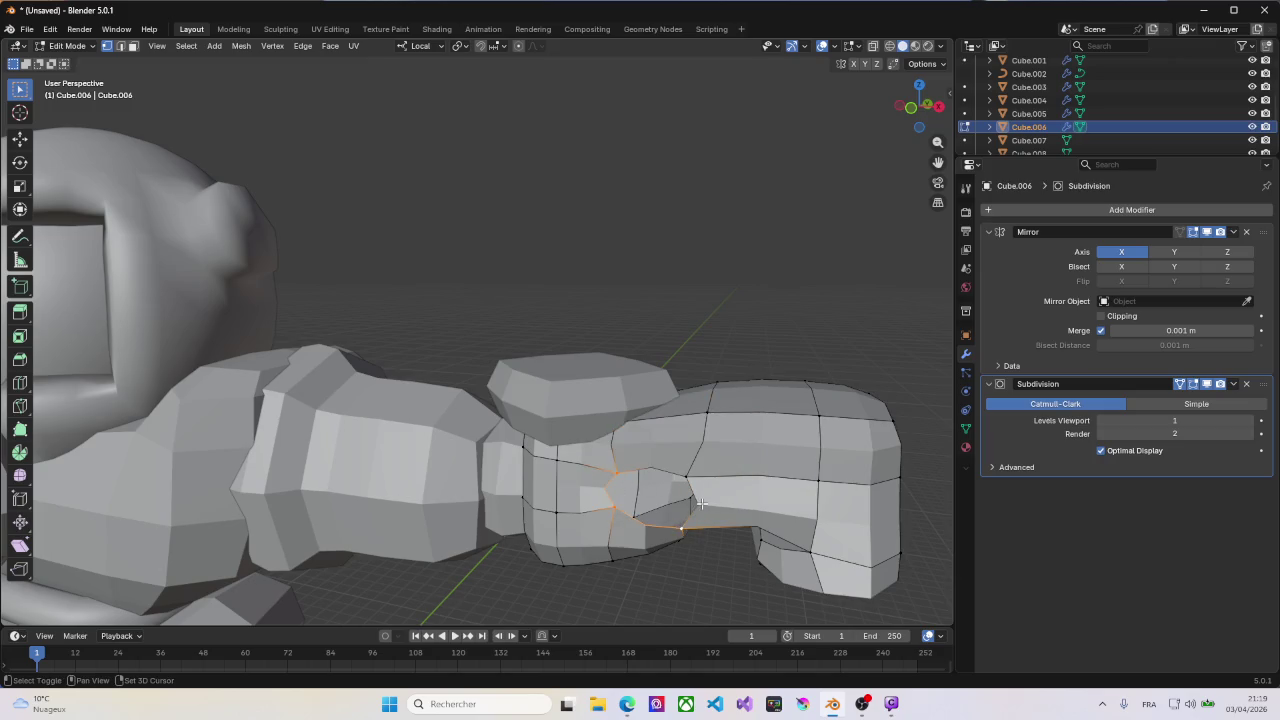
mouse_move(703, 503)
middle_down()
mouse_move(708, 487)
mouse_move(579, 468)
middle_up()
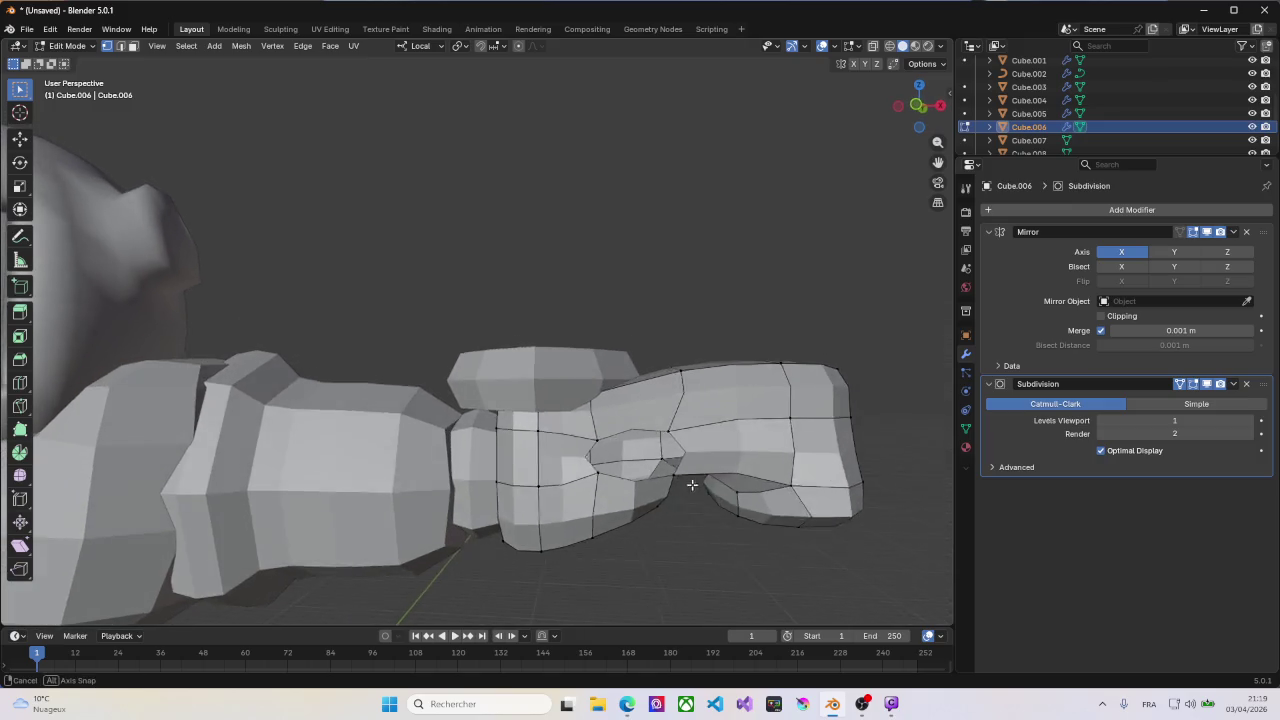
shift+click(580, 487)
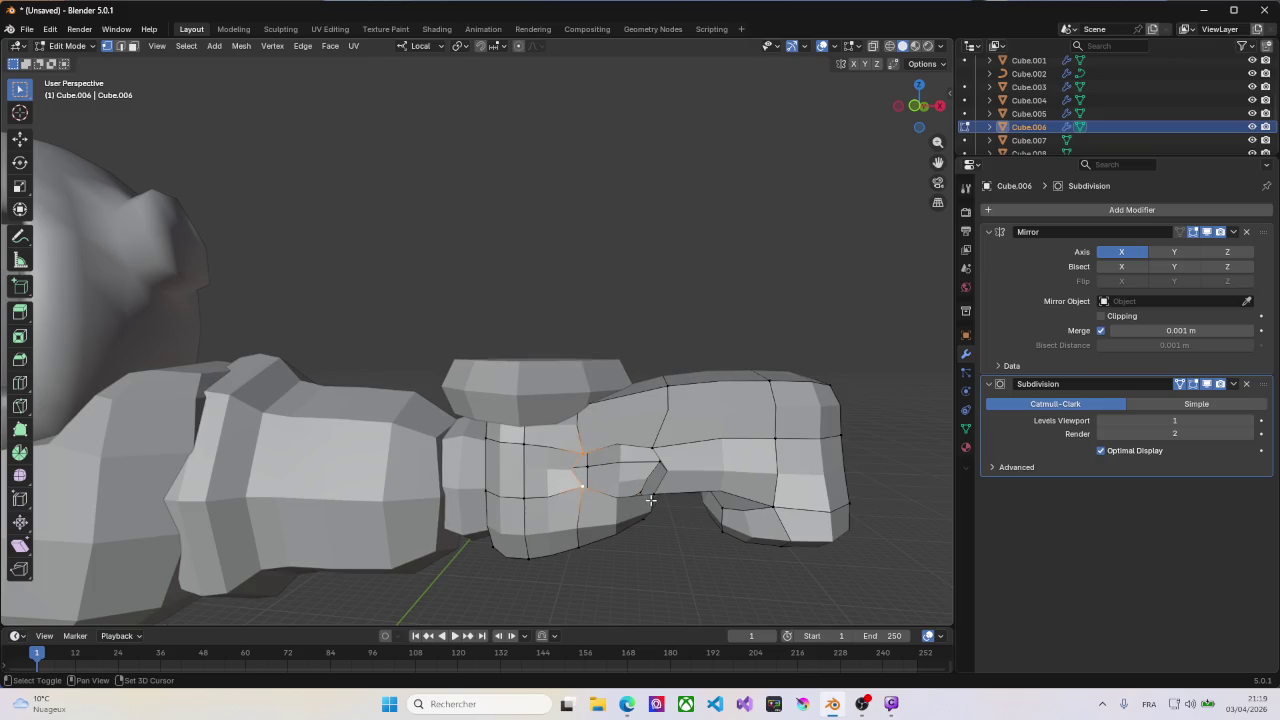
shift+click(656, 449)
shift+click(660, 490)
mouse_move(697, 461)
middle_down()
mouse_move(639, 471)
mouse_move(645, 481)
mouse_move(631, 468)
middle_up()
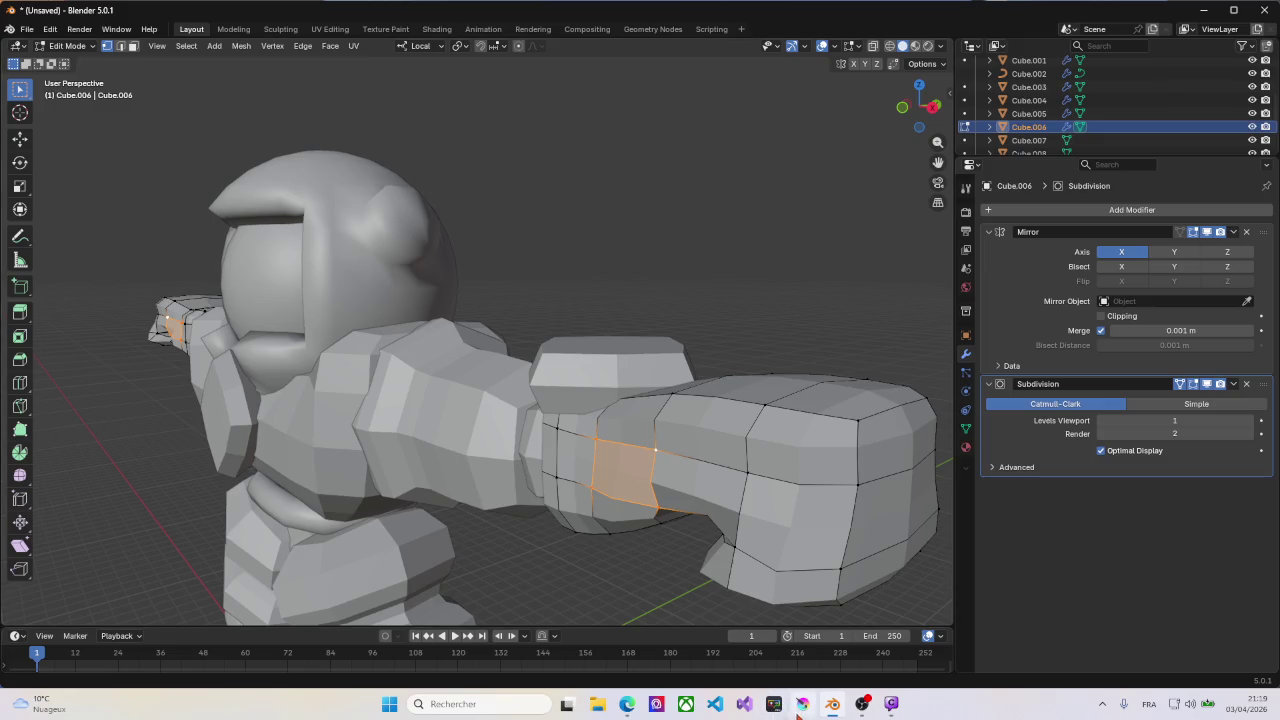